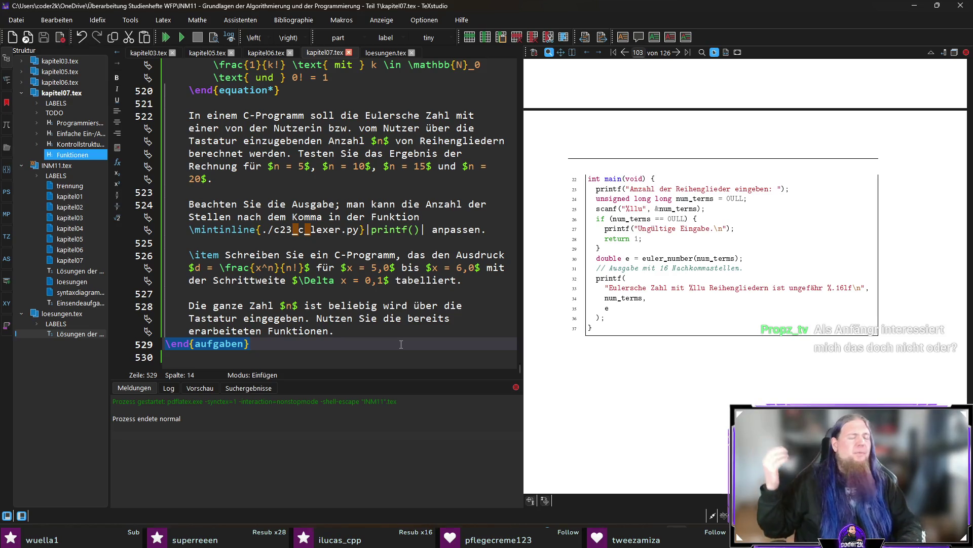
Magnify the compiled Euler-number C listing in the PDF preview, release it, then bring up the Start menu.
key(Down)
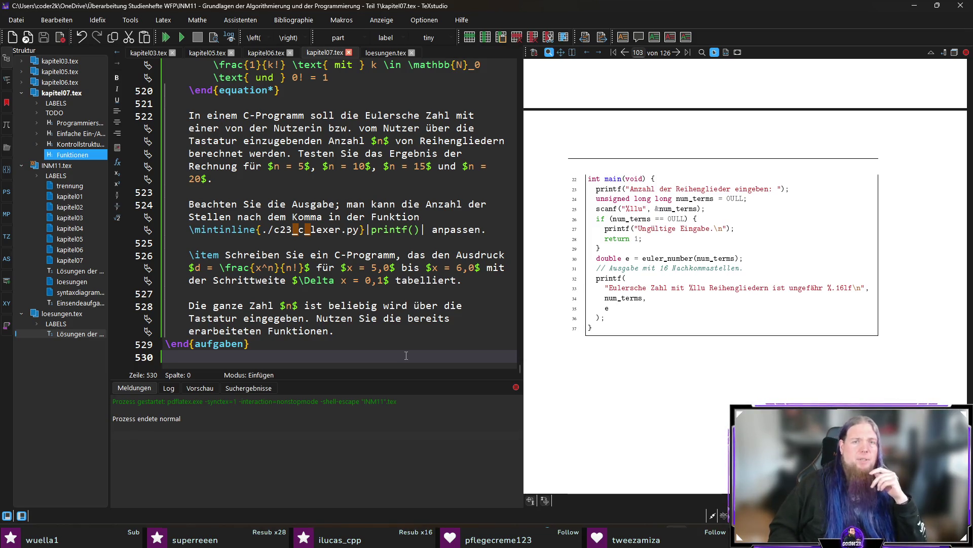
drag(628, 258, 615, 256)
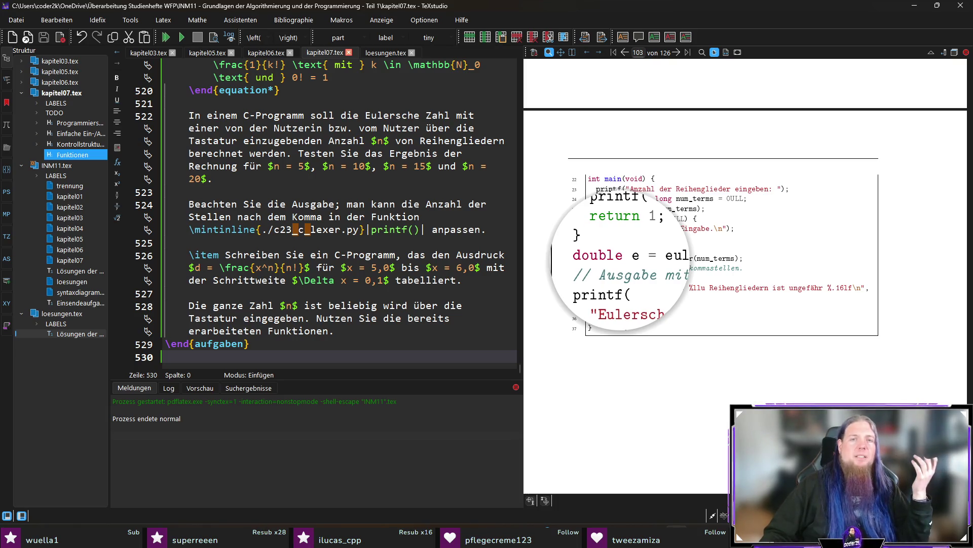
drag(618, 257, 618, 257)
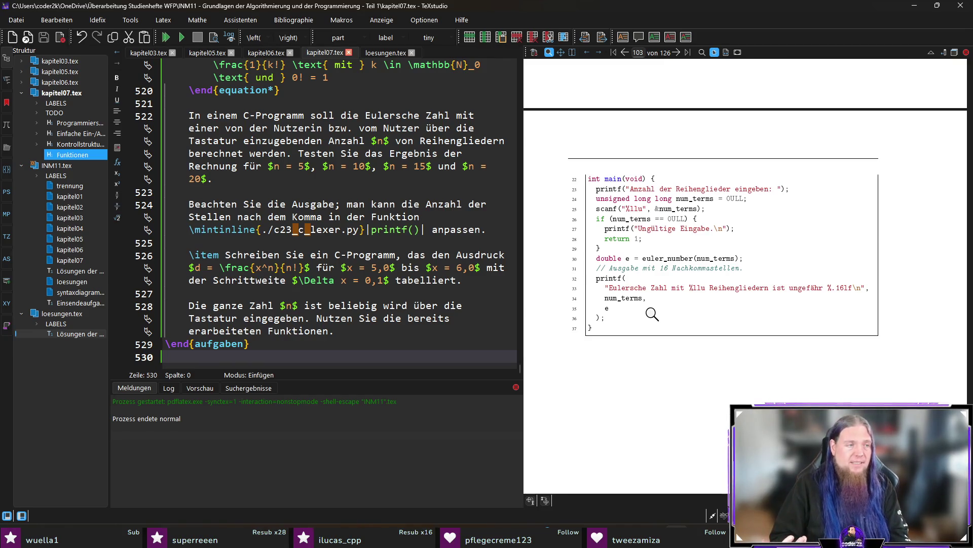
key(super)
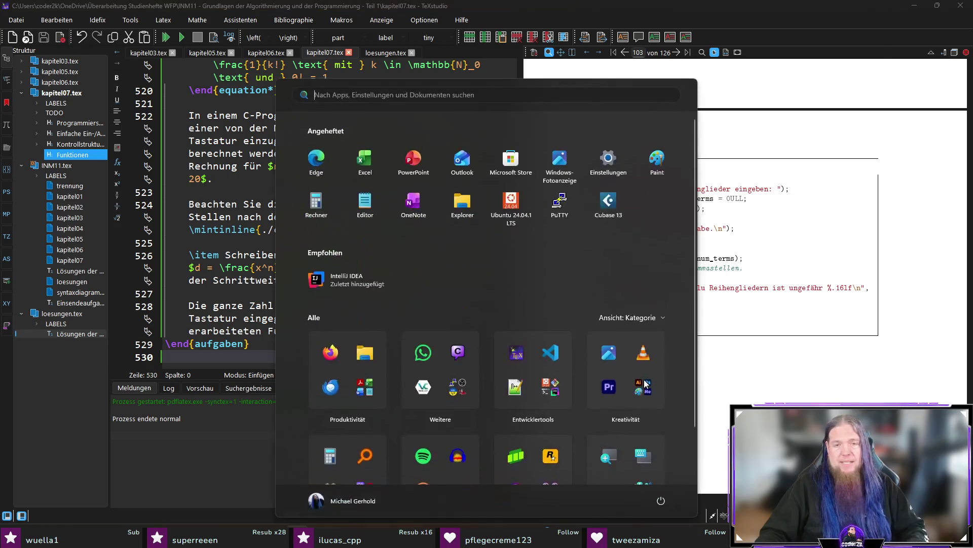
Launch the Ubuntu terminal, start python3 and show that type(42) is <class 'int'>.
click(508, 207)
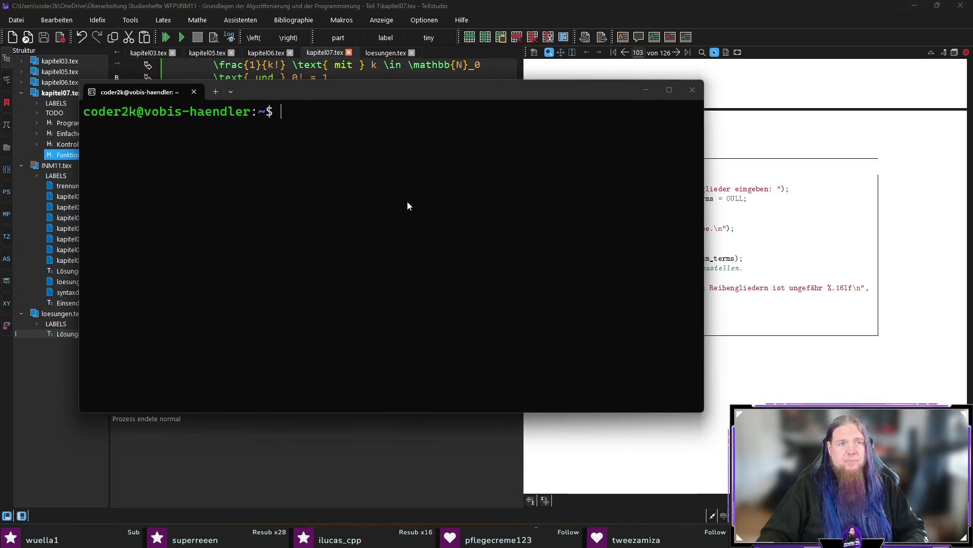
text(python3)
key(Return)
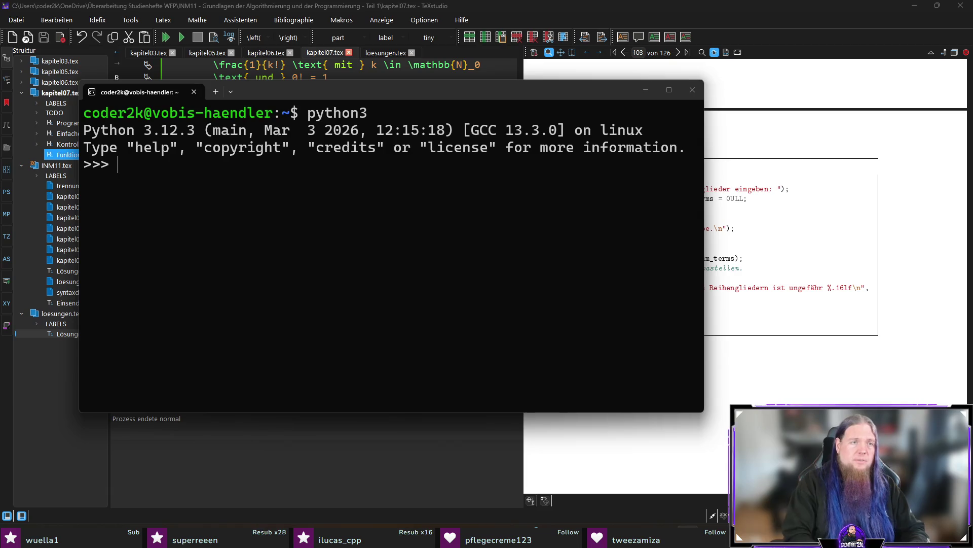
text(type(42)
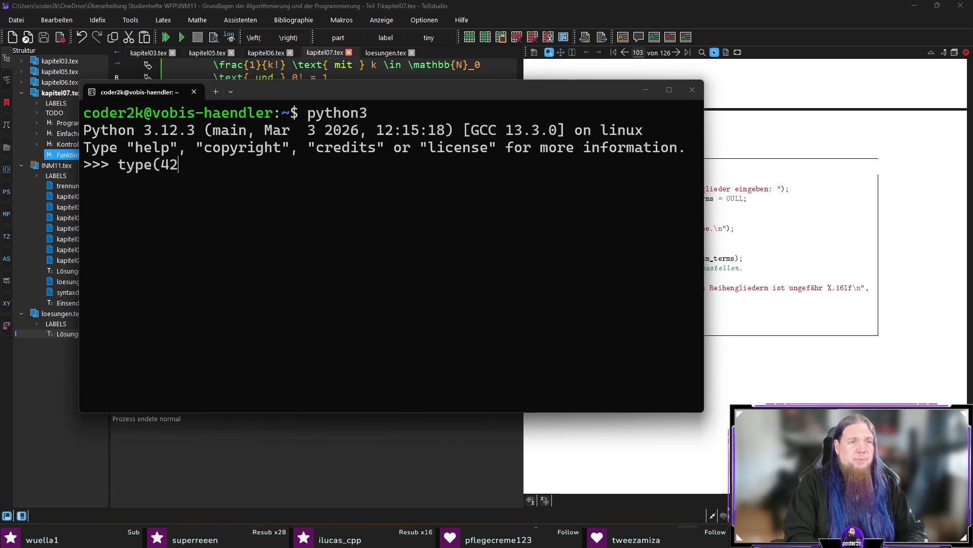
text())
key(Return)
drag(84, 182, 197, 183)
click(218, 185)
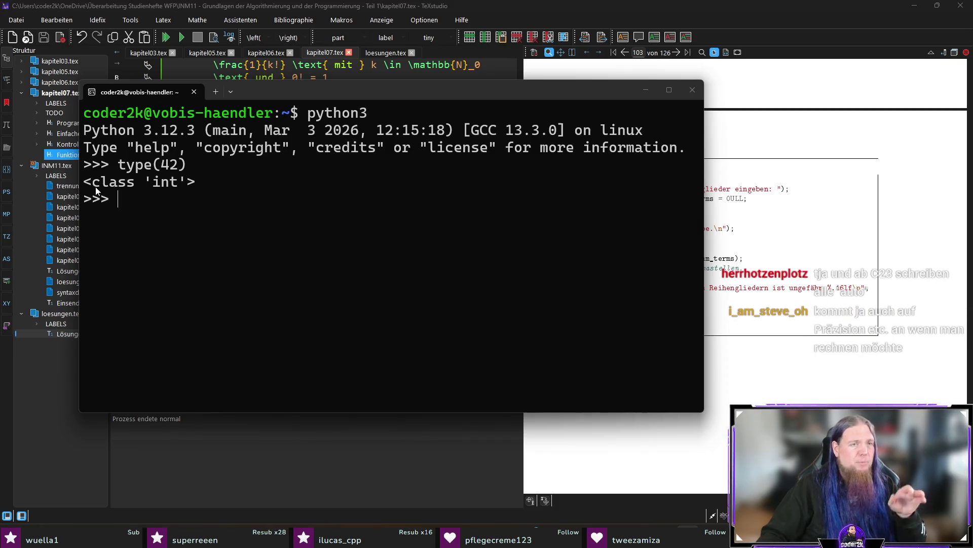
drag(88, 185, 166, 187)
click(254, 343)
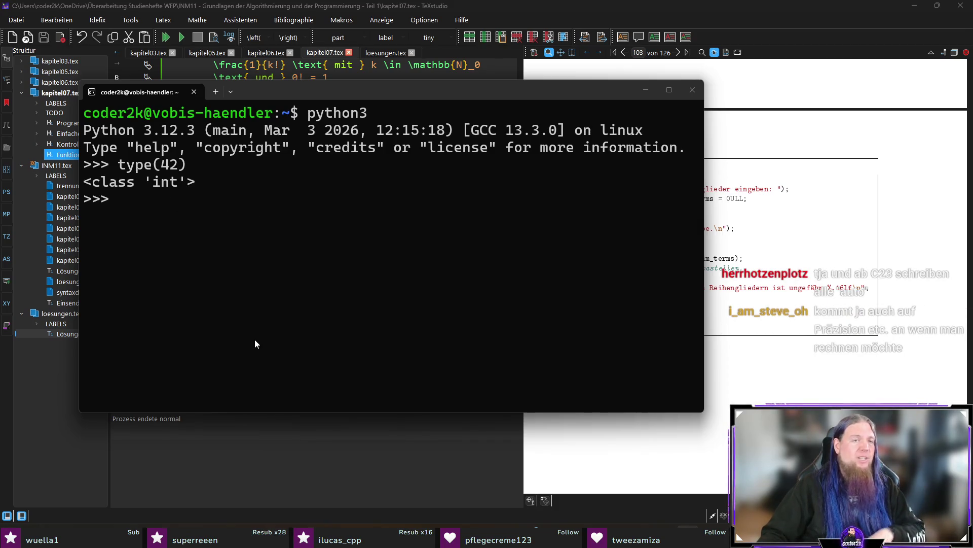
text(a = 42)
Assign a = 42, rebind a to "hello", then try a: Final = 42 and highlight the undefined-name error.
key(Return)
text(a = "hello")
key(Return)
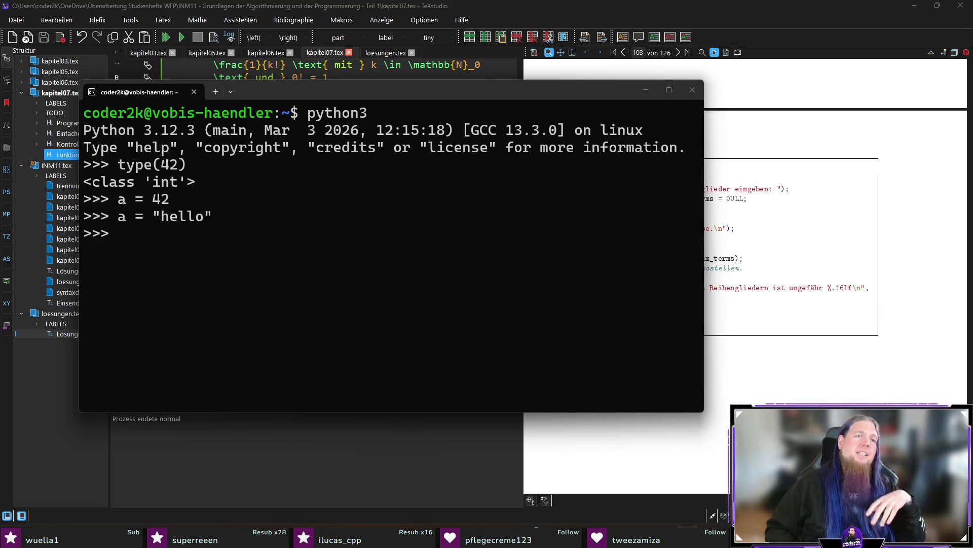
text(a: Final = 42)
key(Return)
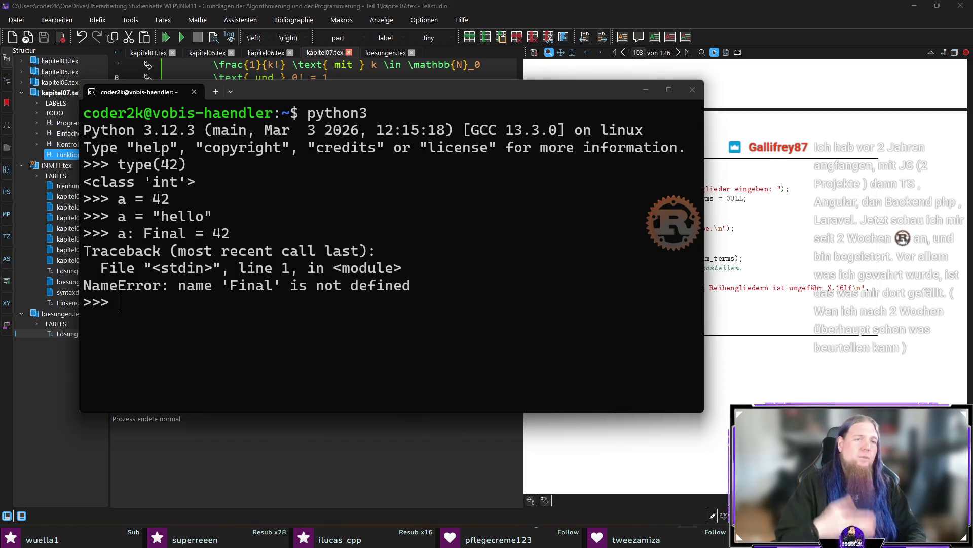
drag(136, 233, 173, 238)
click(220, 331)
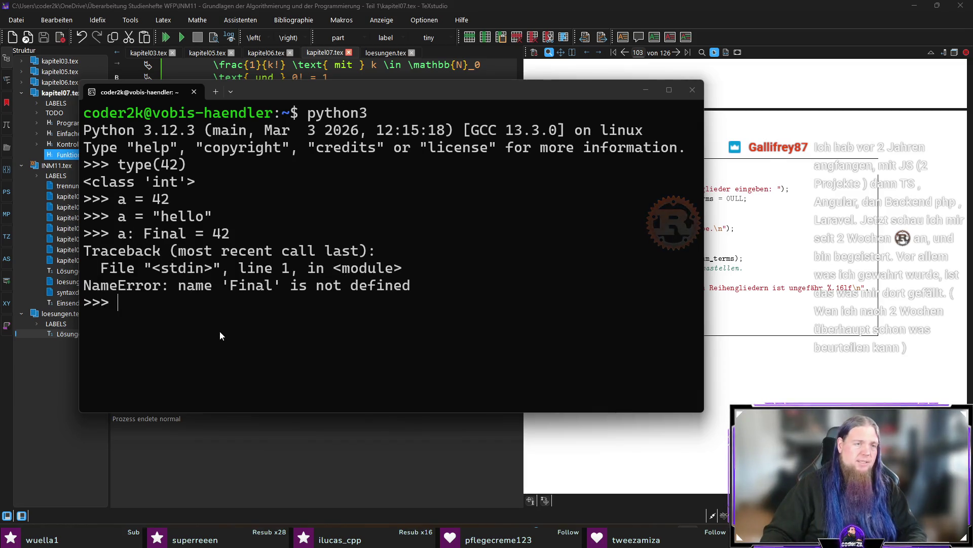
text(from typing import Final)
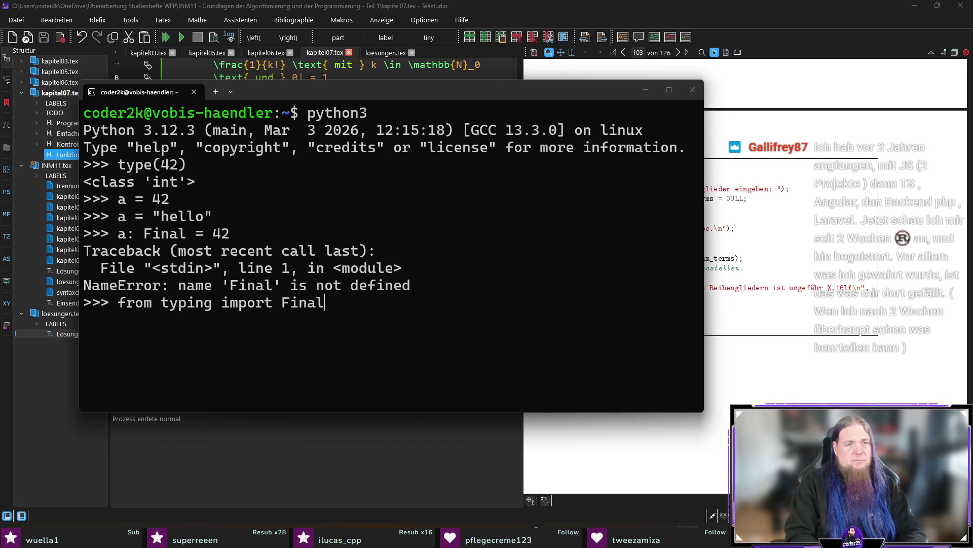
Import Final from typing, then rerun the plain assignment a = 42.
key(Return)
key(Return)
key(Return)
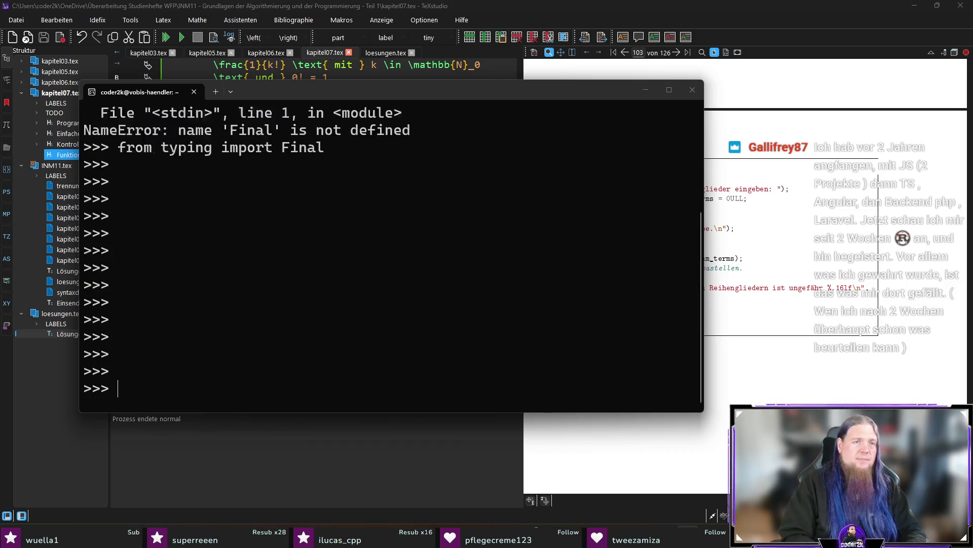
key(Return)
key(Return)
key(Return)
text(a: Final =)
key(BackSpace)
key(BackSpace)
key(BackSpace)
key(BackSpace)
key(BackSpace)
key(BackSpace)
text(= 42)
key(Return)
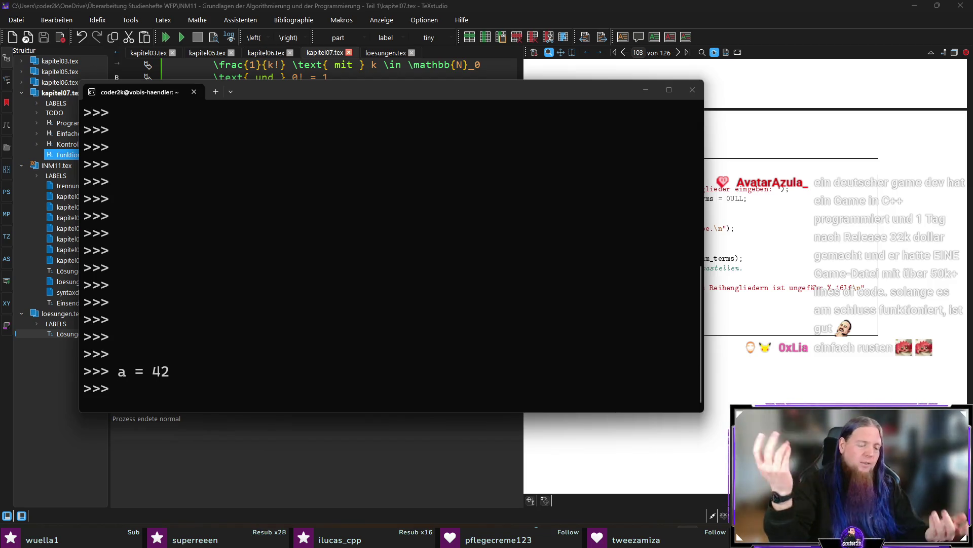
text(e)
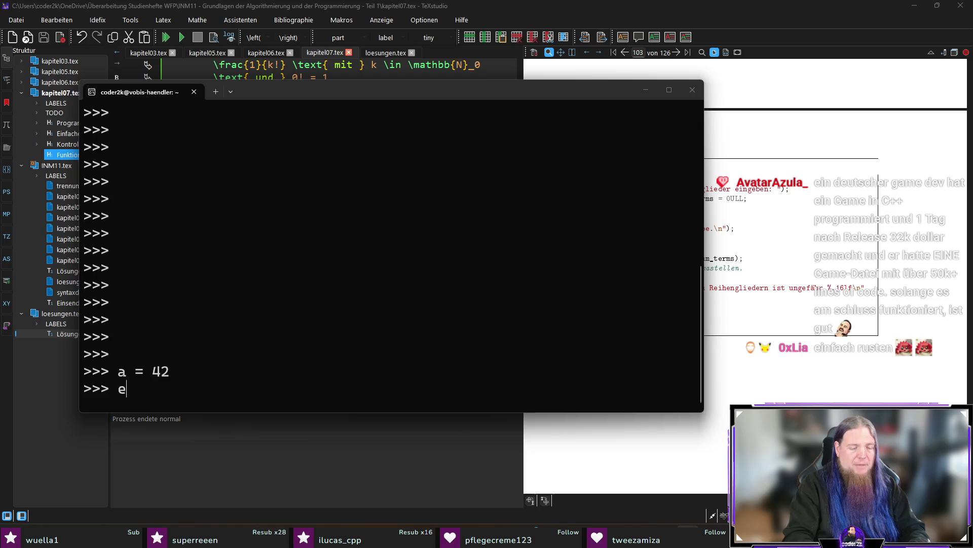
text(xit())
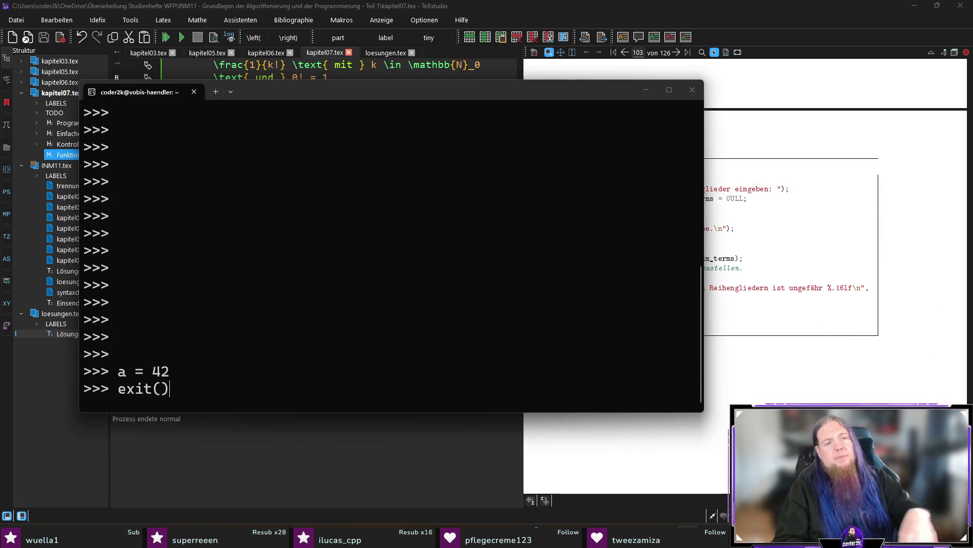
Exit the Python interpreter and the terminal, then switch to the Rust Playground in the browser.
key(Return)
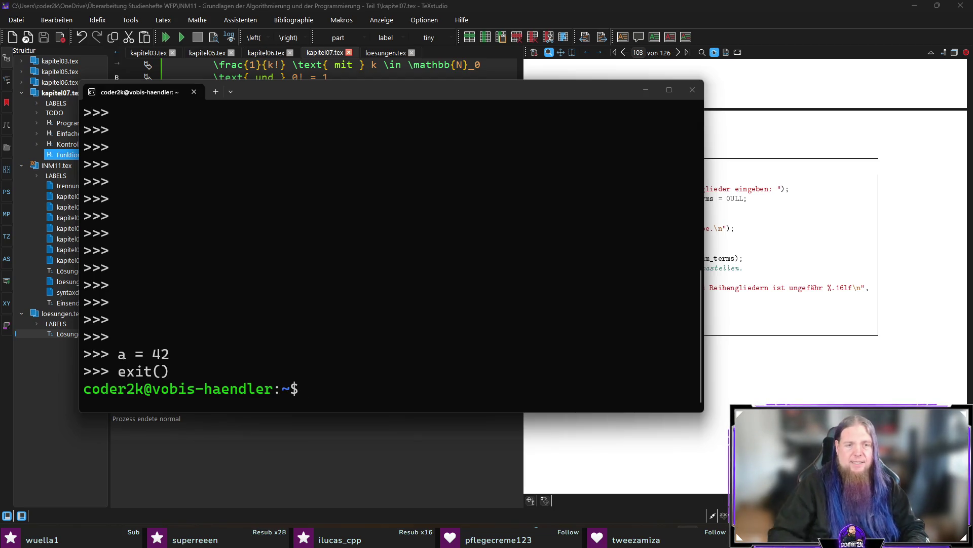
text(exit)
key(Return)
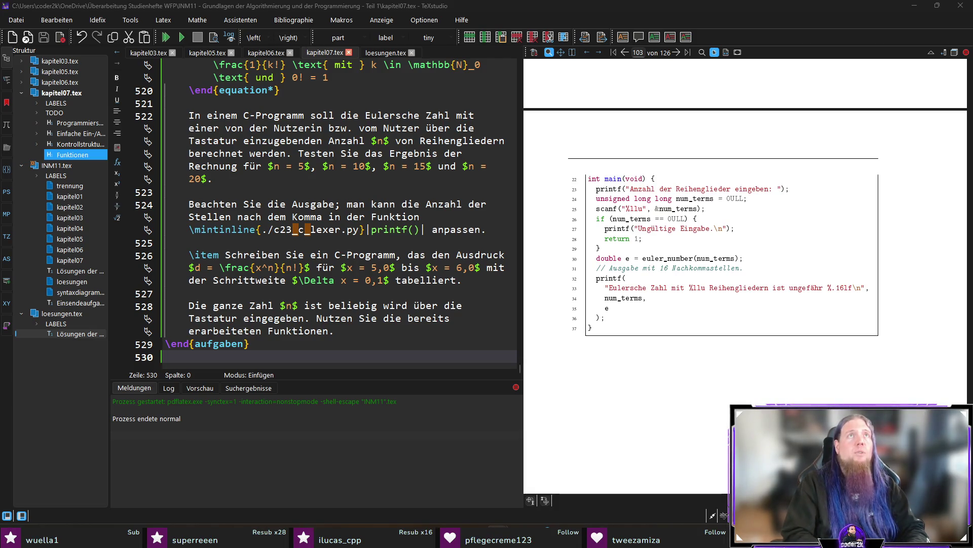
key(alt+Tab)
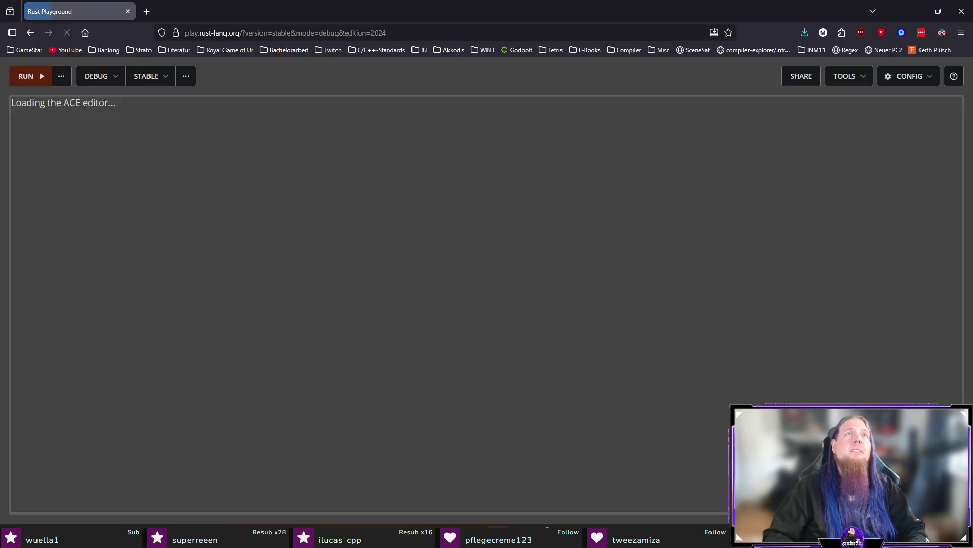
Replace the print line with let n = 42; let n = "Hello, world!"; println!("{}", n); and run it.
key(shift+Home)
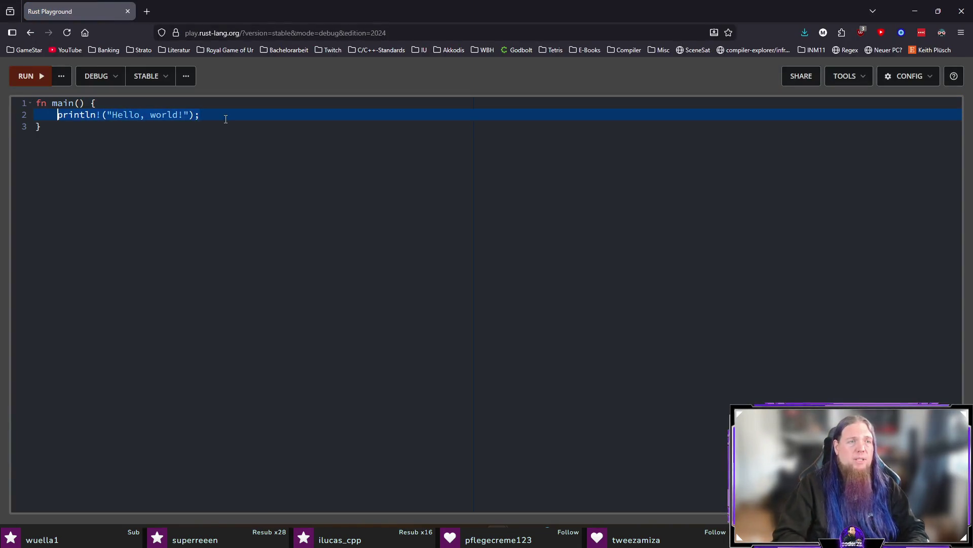
text(let n = 4)
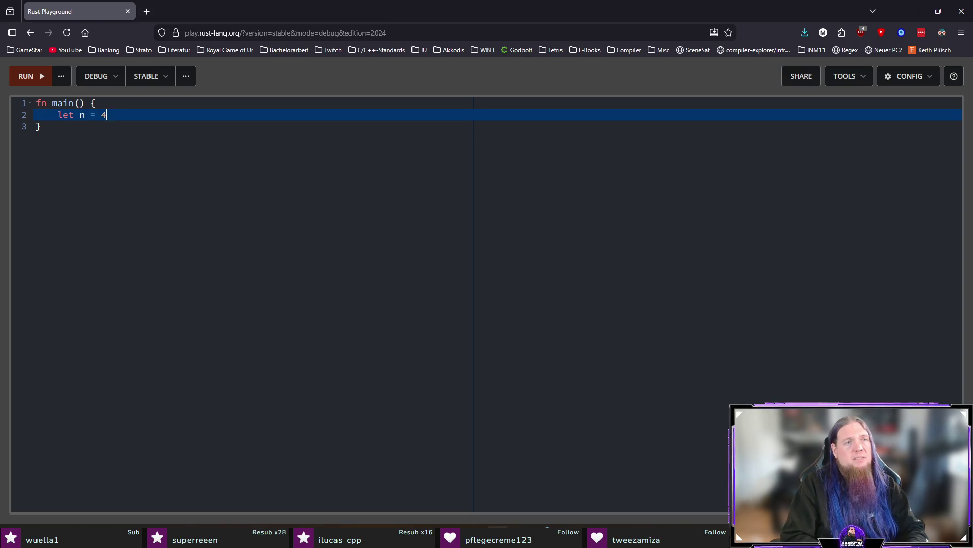
text(")
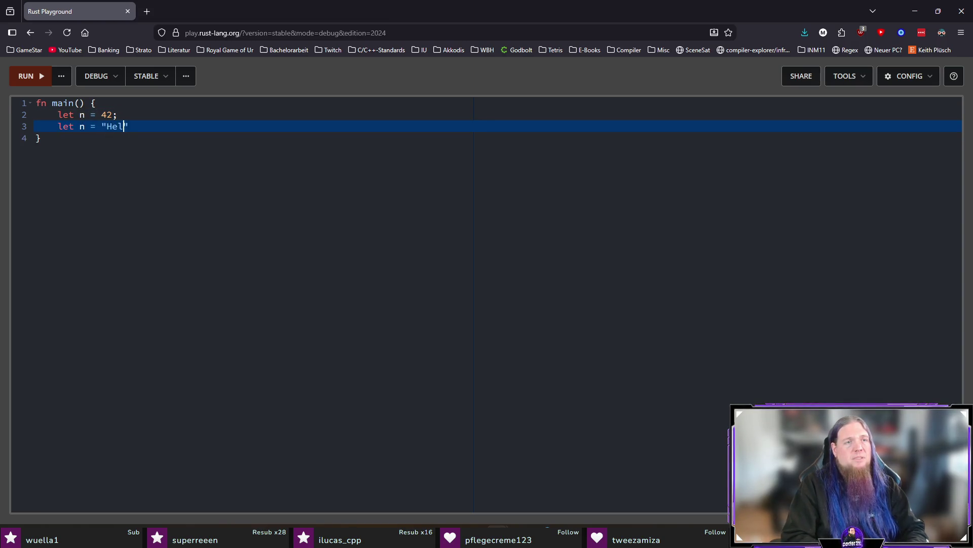
text(Hello, world!)
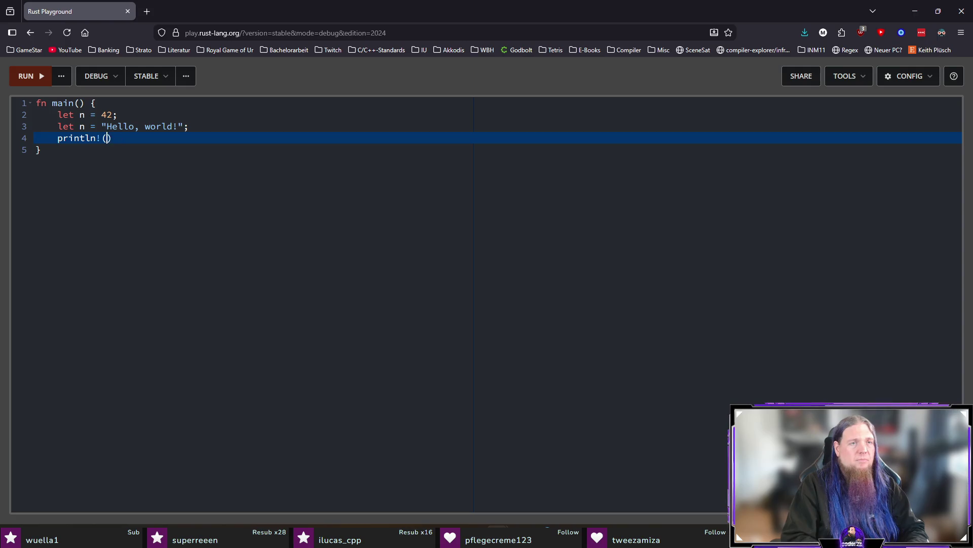
text();)
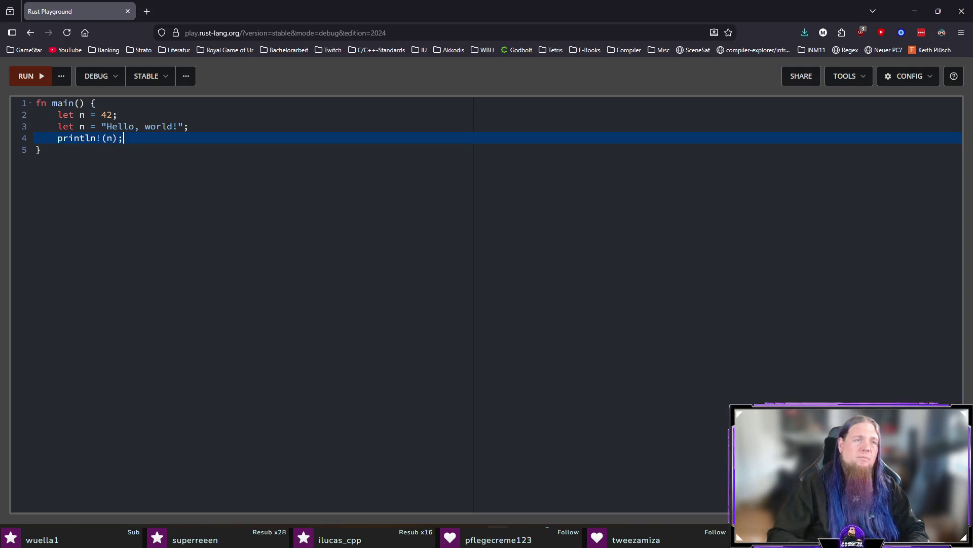
click(26, 76)
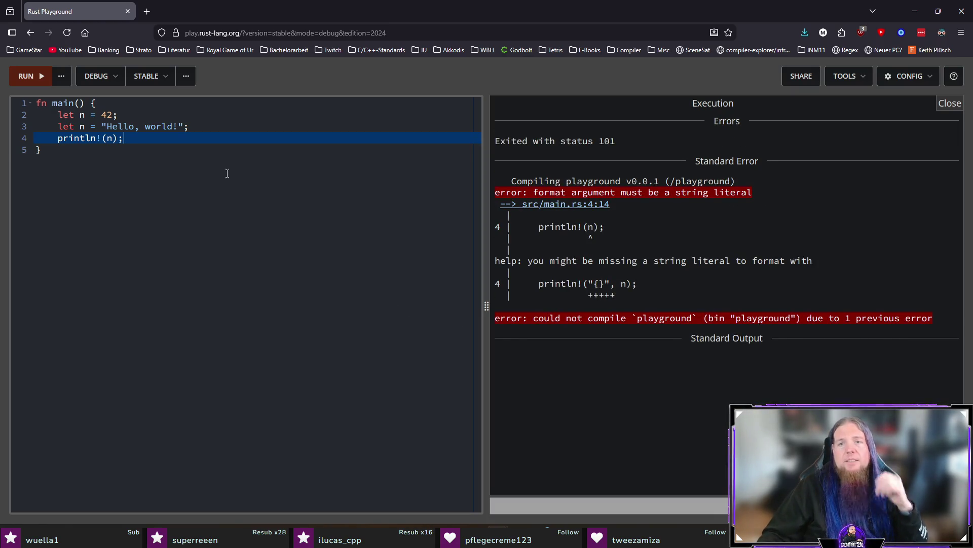
text("{}",)
key(ctrl+s)
key(Escape)
click(26, 76)
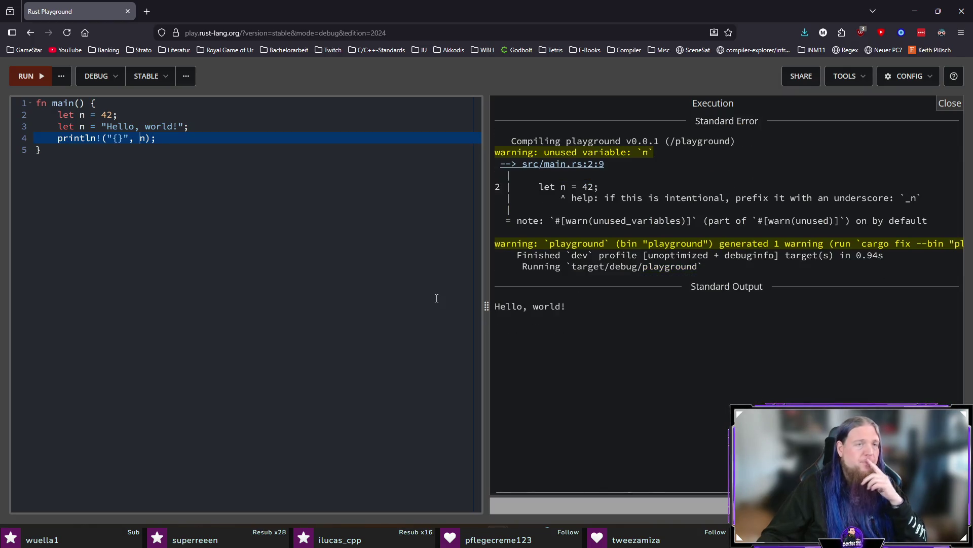
drag(567, 307, 493, 307)
click(670, 326)
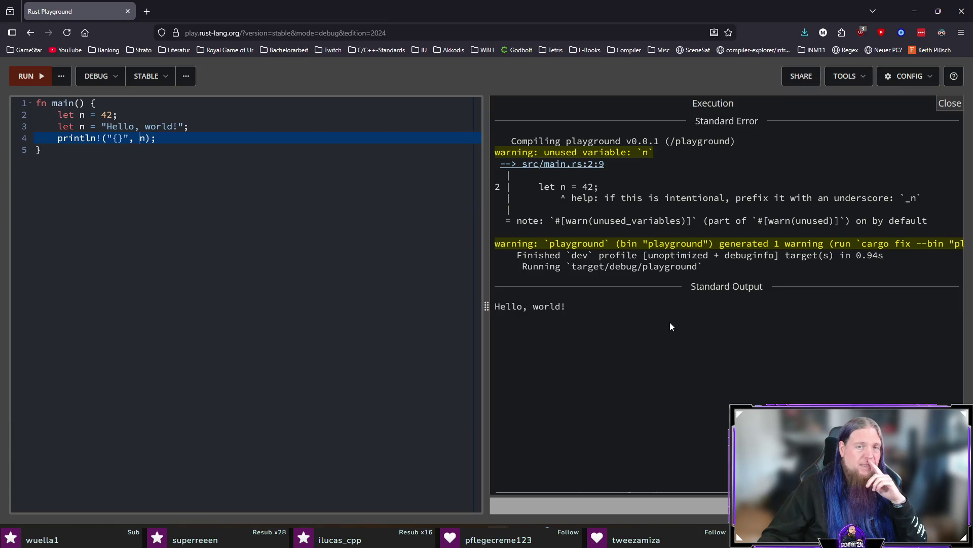
click(103, 148)
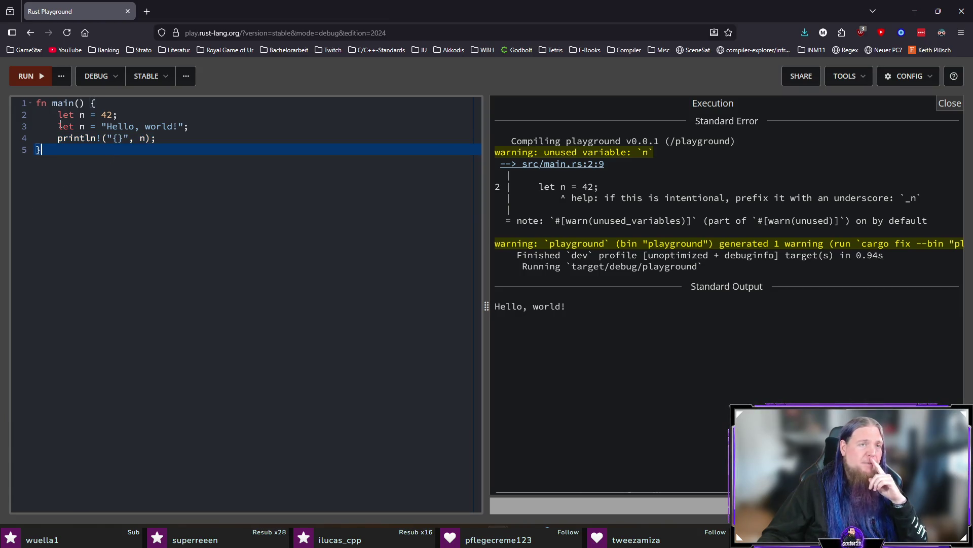
drag(58, 114, 206, 139)
click(206, 139)
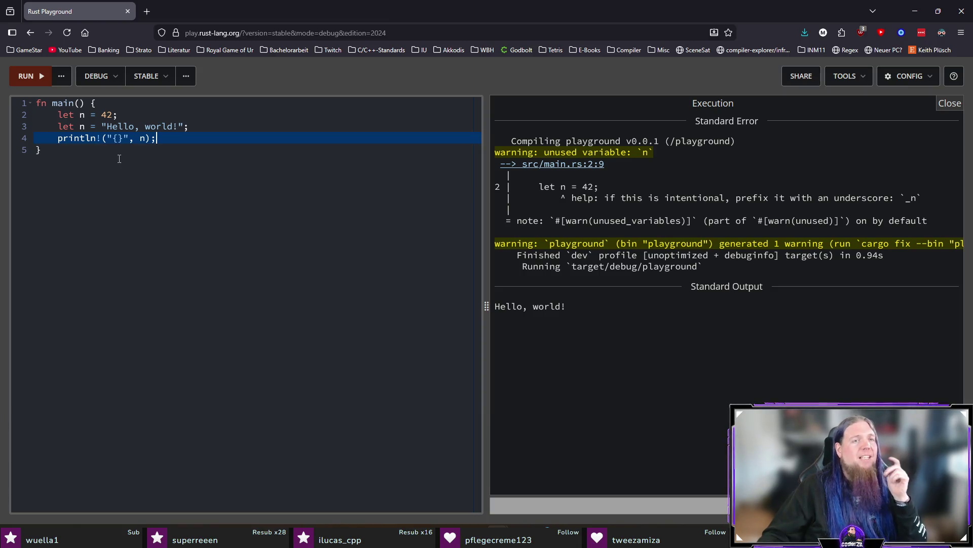
drag(60, 114, 232, 131)
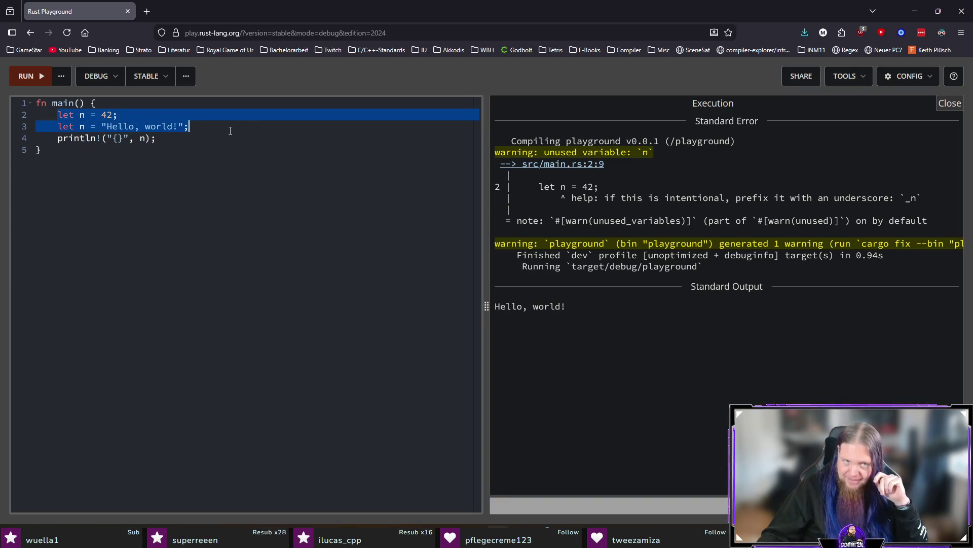
click(230, 131)
drag(173, 138, 61, 114)
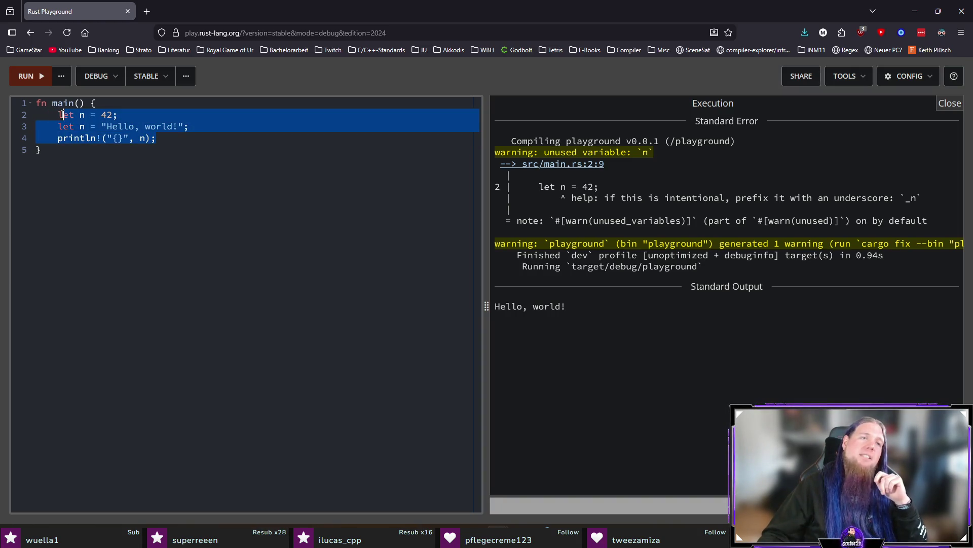
click(186, 139)
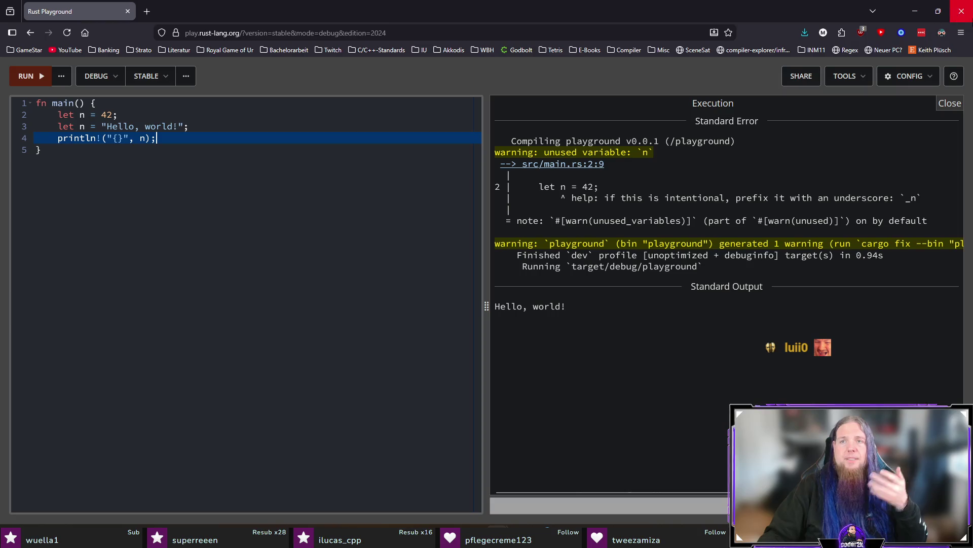
click(914, 12)
Bring the TeXstudio window with kapitel07.tex back into focus.
click(656, 18)
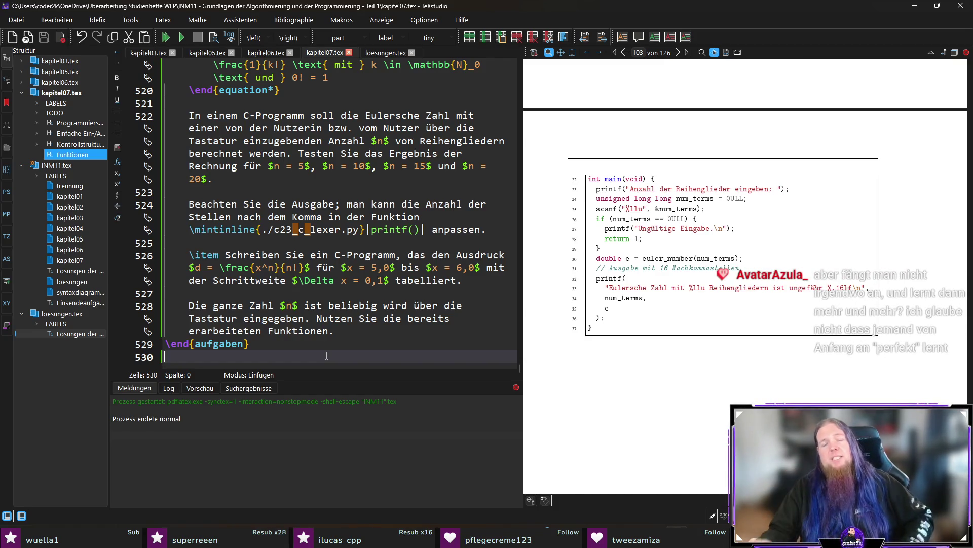
Move to the end of the exercises in kapitel07.tex and select the word 'für' in the tabulation exercise.
click(344, 336)
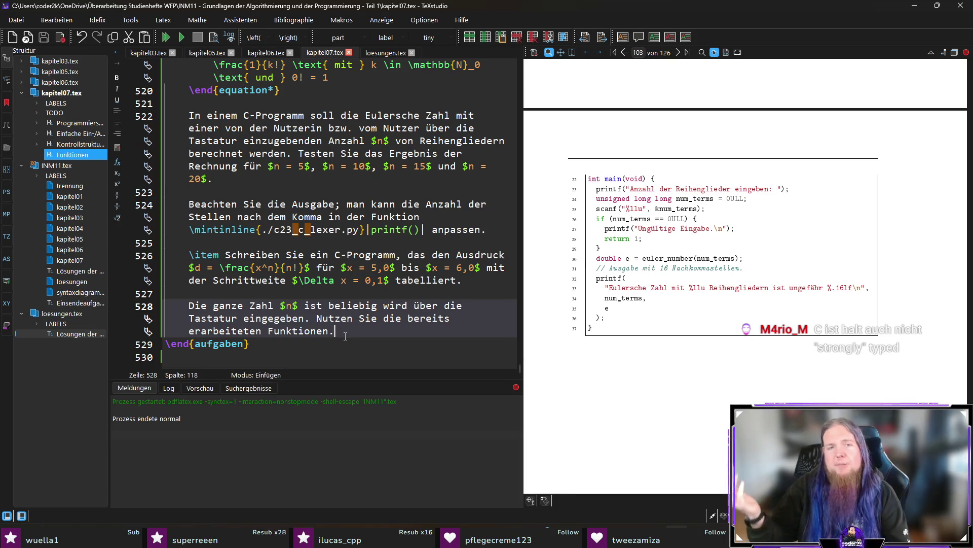
click(359, 356)
key(Up)
key(Down)
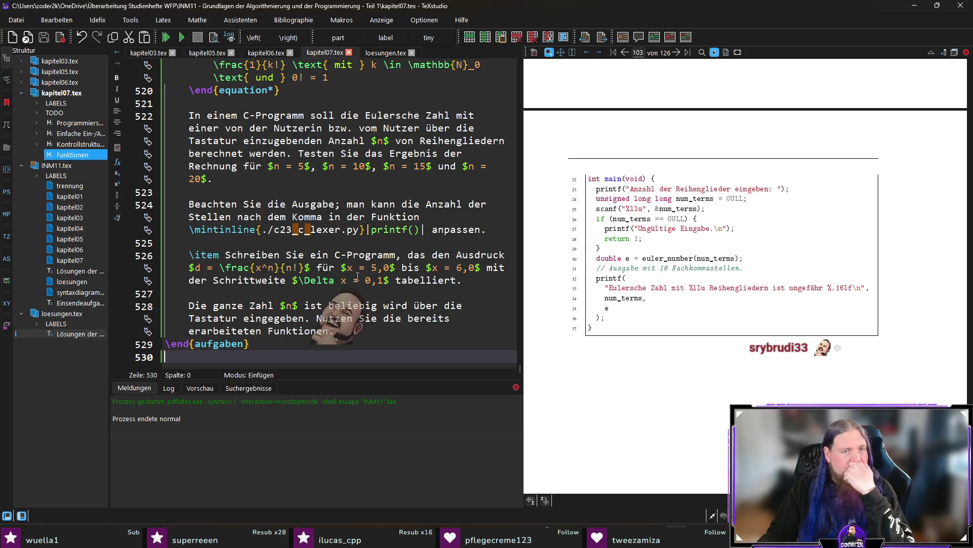
double_click(324, 267)
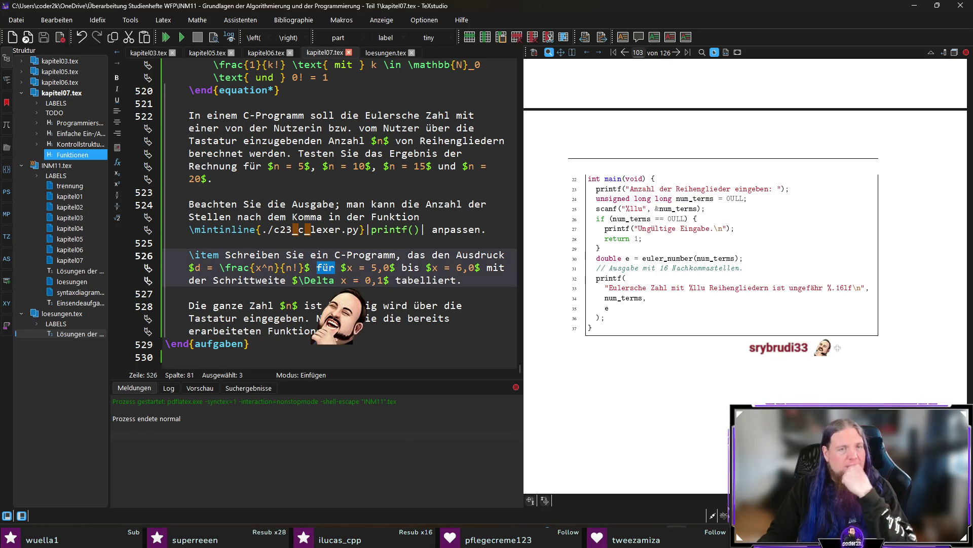
text(in)
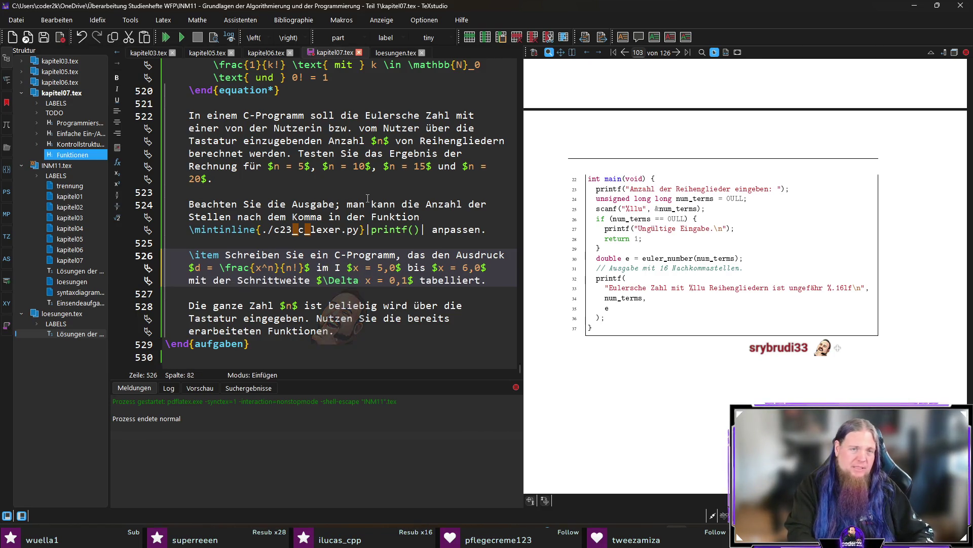
text(m Intervall)
Rewrite 'für $x = 5,0$ bis $x = 6,0$' as the interval $I = \left[5,0; 6,0 \right]$ and save the file.
key(Right)
key(Right)
text(I = \left)
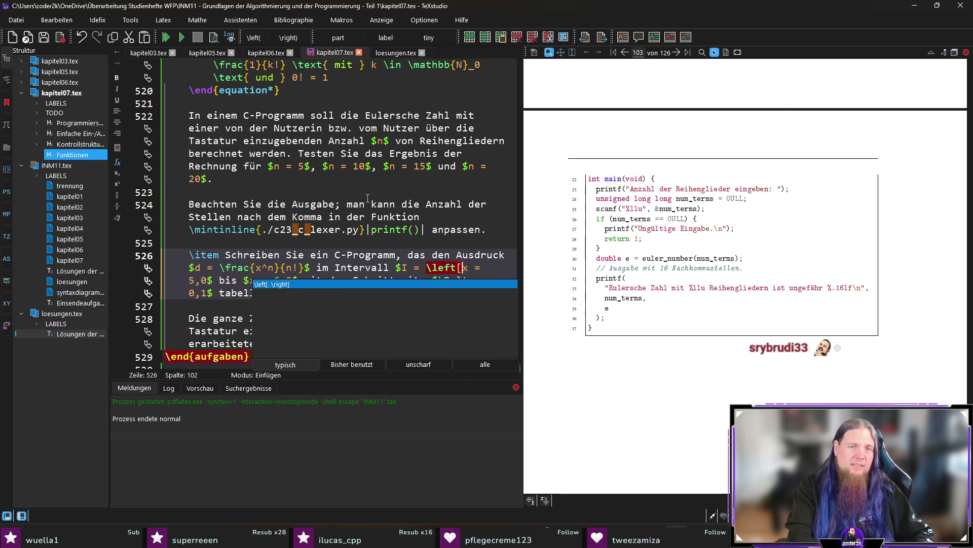
text([)
key(shift+Right)
key(shift+Right)
key(shift+Right)
key(shift+Right)
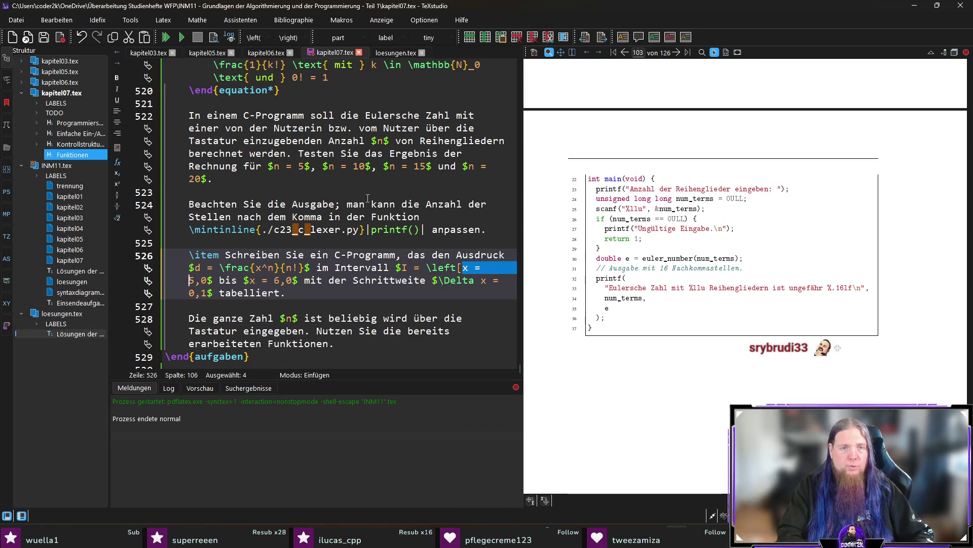
key(Delete)
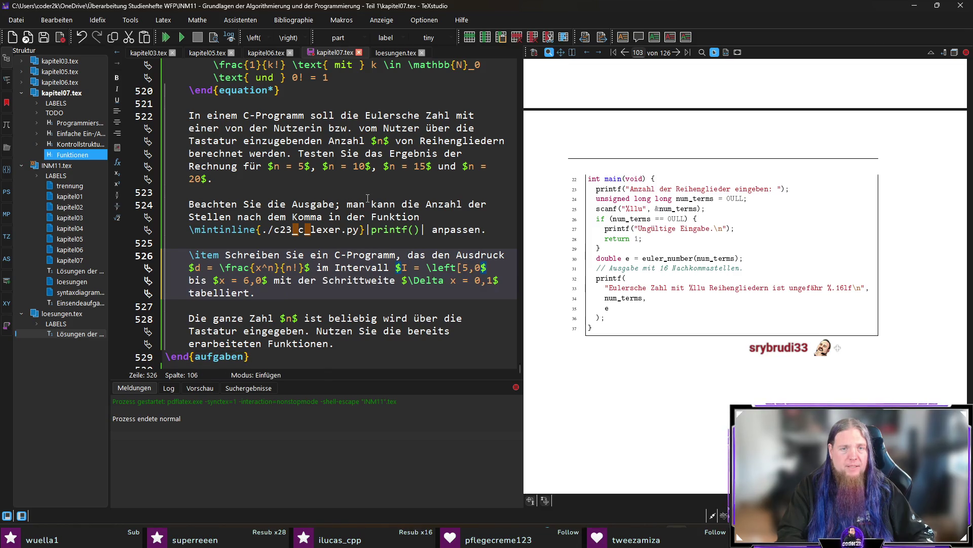
key(Delete)
text(;)
key(shift+Right)
key(shift+Right)
key(shift+Right)
key(shift+Right)
key(shift+Right)
key(shift+Right)
key(shift+Right)
key(shift+Right)
key(shift+Right)
key(Delete)
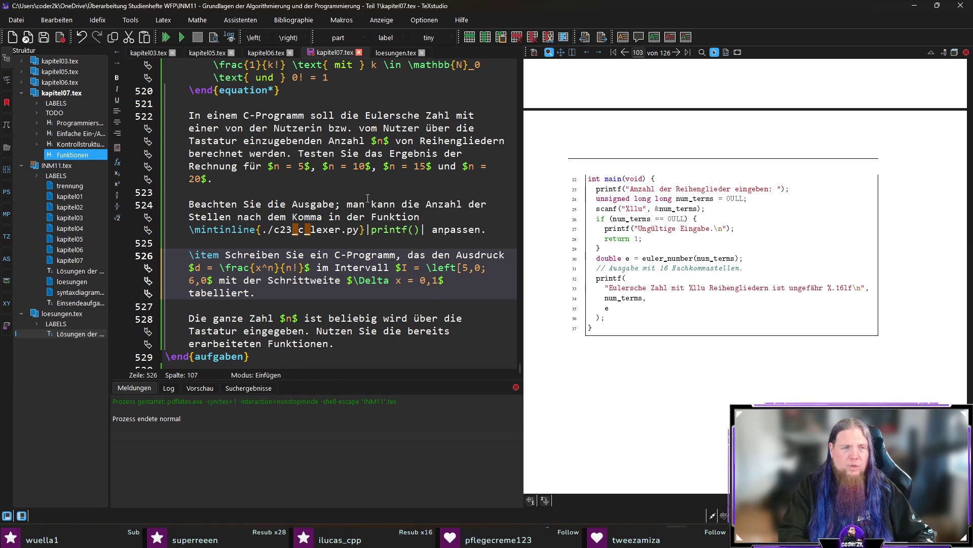
key(BackSpace)
key(Right)
key(Right)
key(Right)
text(\right])
key(End)
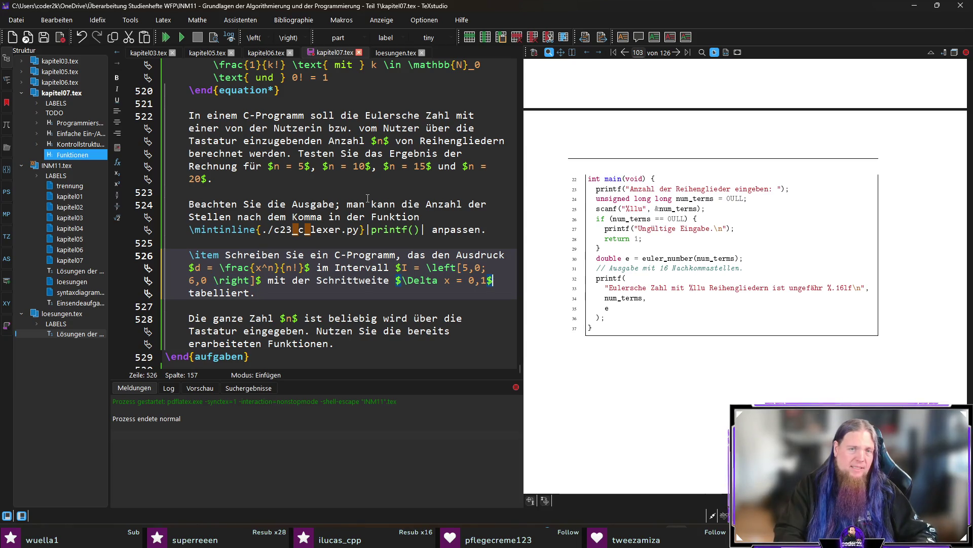
key(ctrl+s)
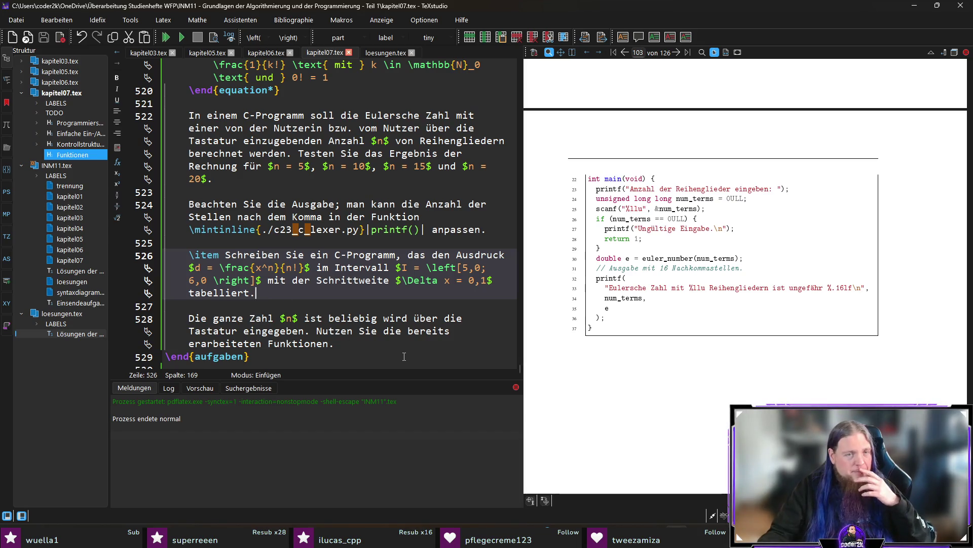
Delete 'ist beliebig' and the sentence about using earlier functions, then recompile the PDF.
click(380, 346)
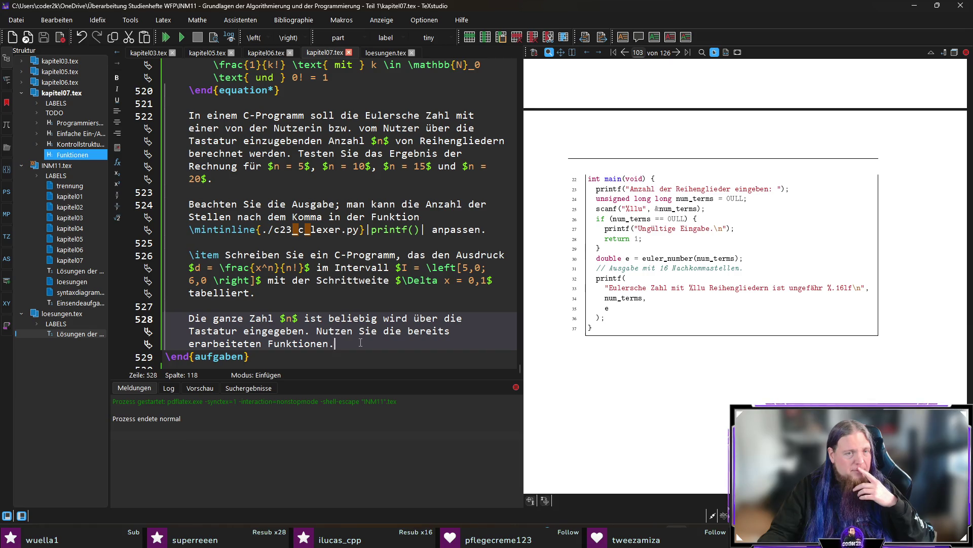
drag(303, 318, 383, 320)
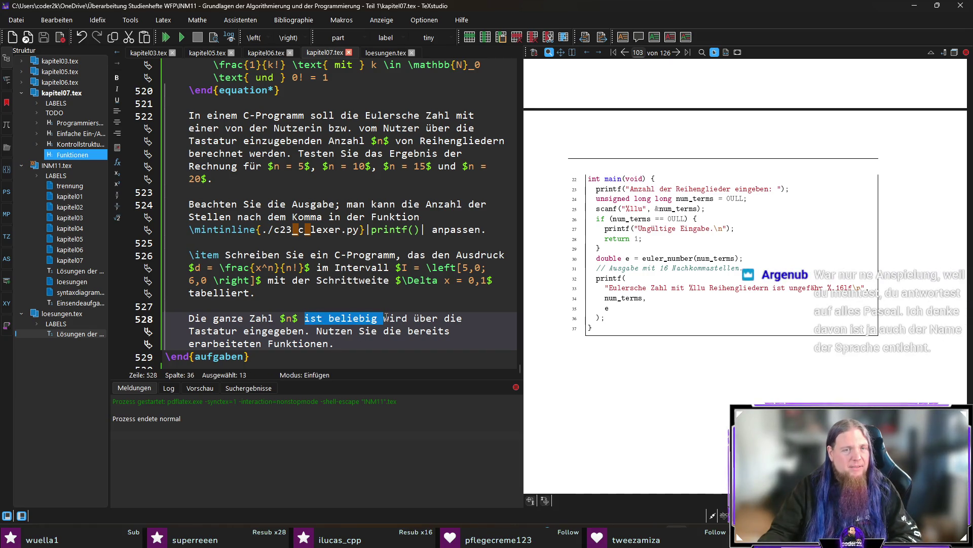
key(BackSpace)
click(402, 341)
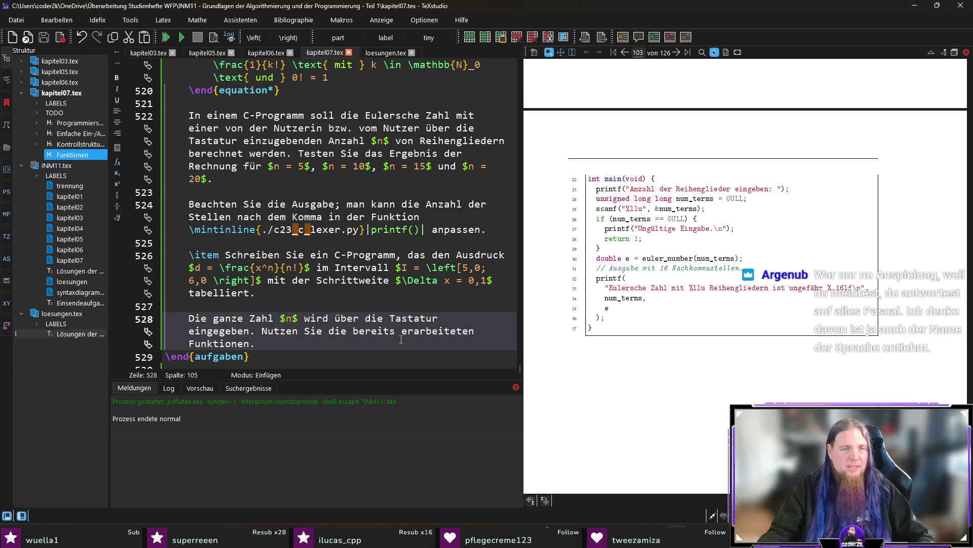
drag(300, 345, 260, 331)
key(BackSpace)
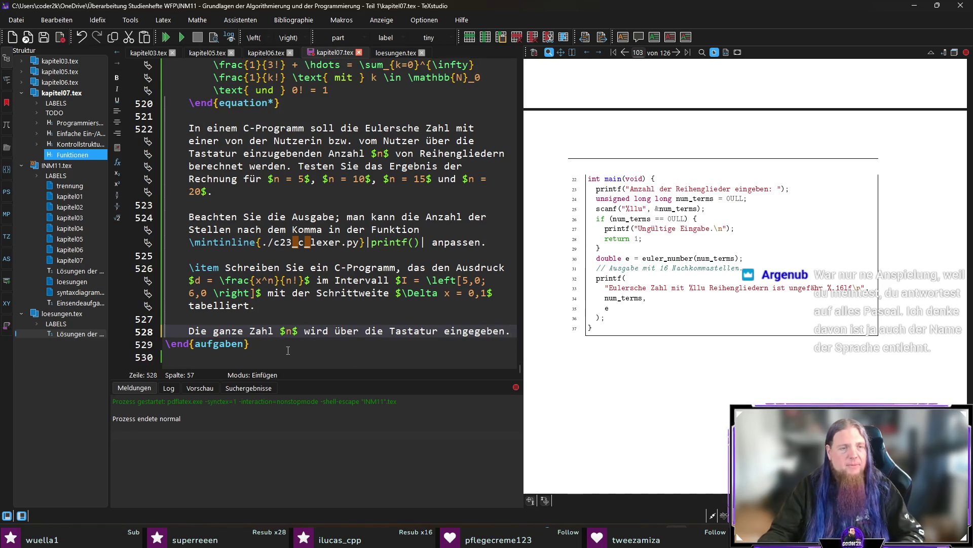
key(F5)
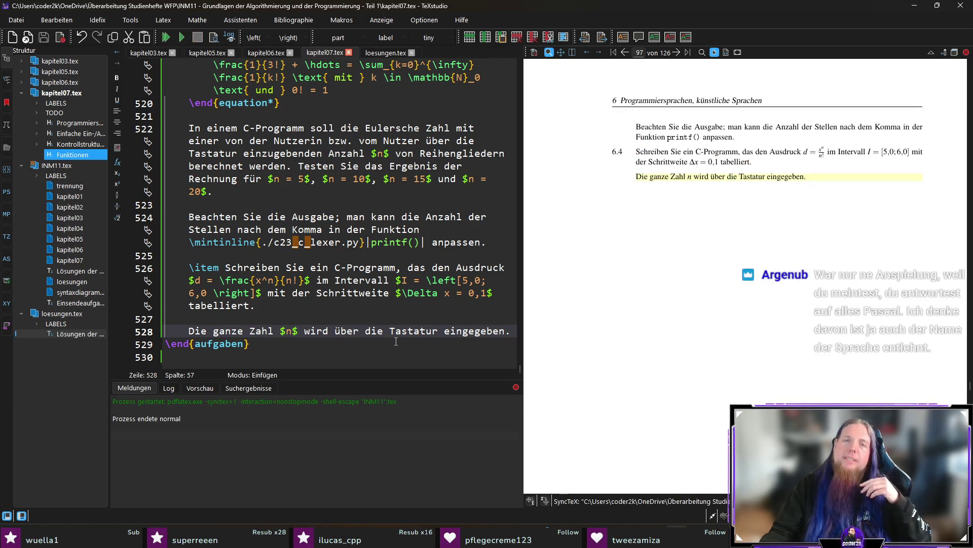
click(345, 304)
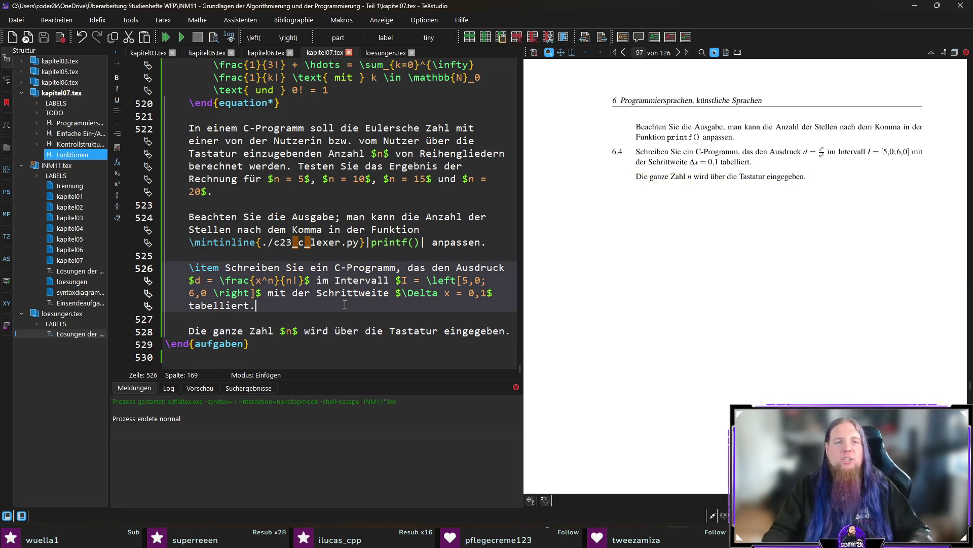
Join the keyboard-input sentence onto the exercise paragraph, recompile, then switch to aufgabe-6.3.c in the code editor.
key(shift+Down)
key(shift+Down)
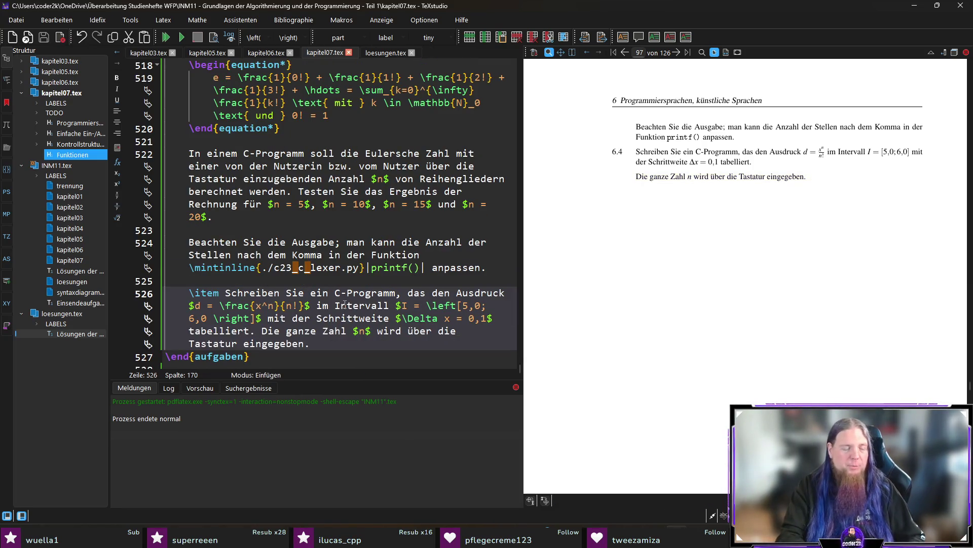
key(F5)
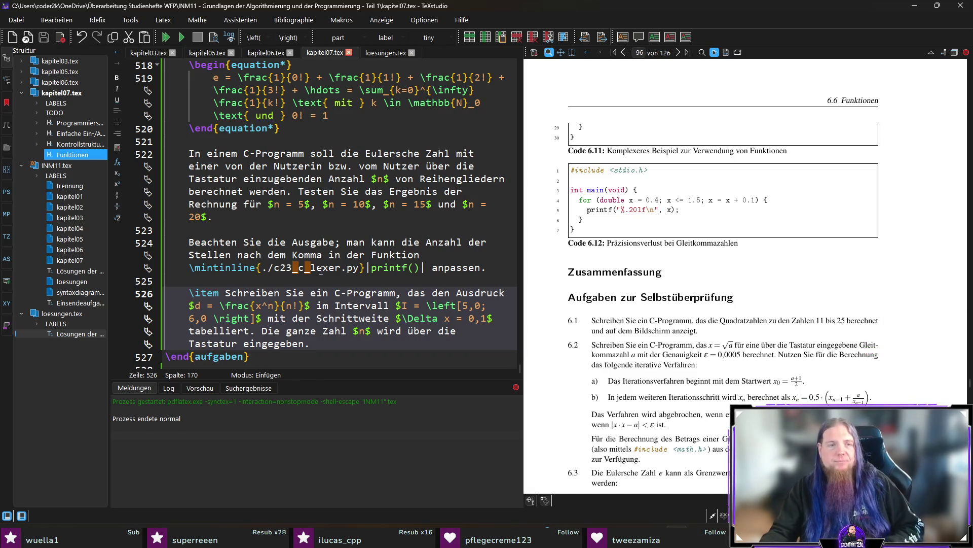
click(506, 331)
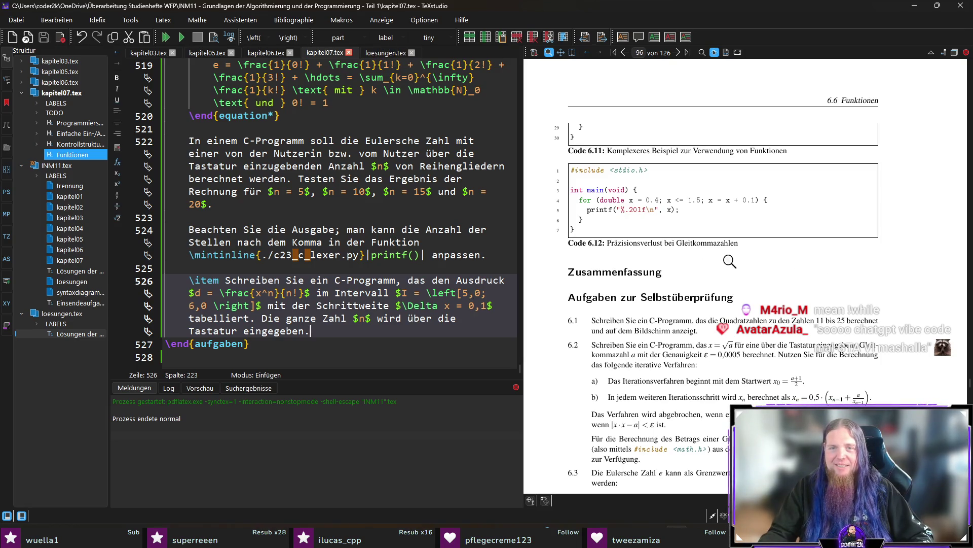
scroll(728, 312, down, 3)
scroll(728, 312, down, 3)
drag(658, 277, 889, 262)
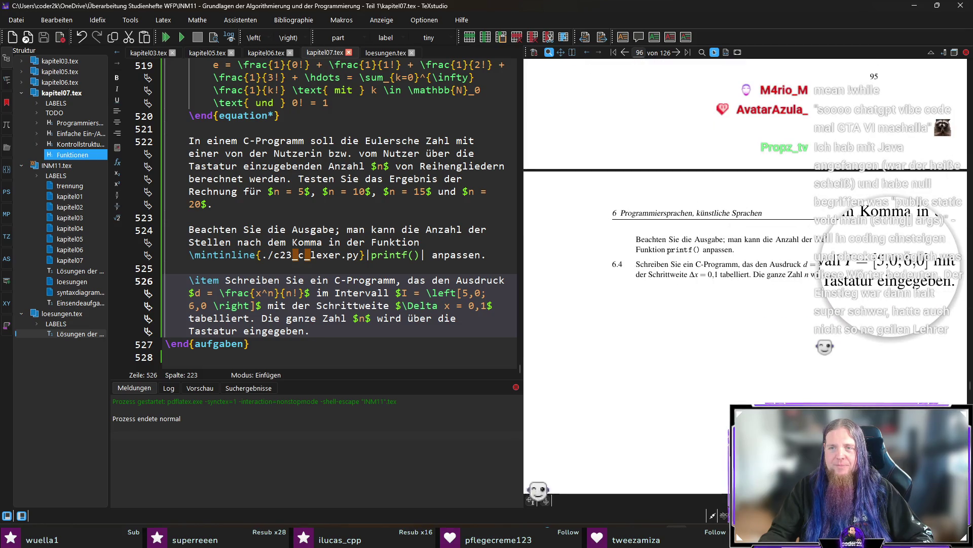
drag(888, 262, 886, 262)
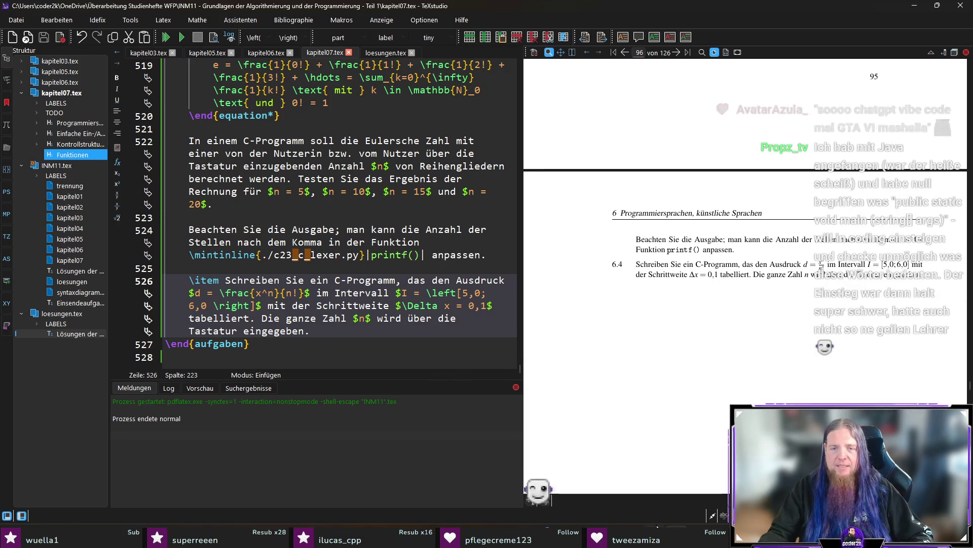
click(428, 524)
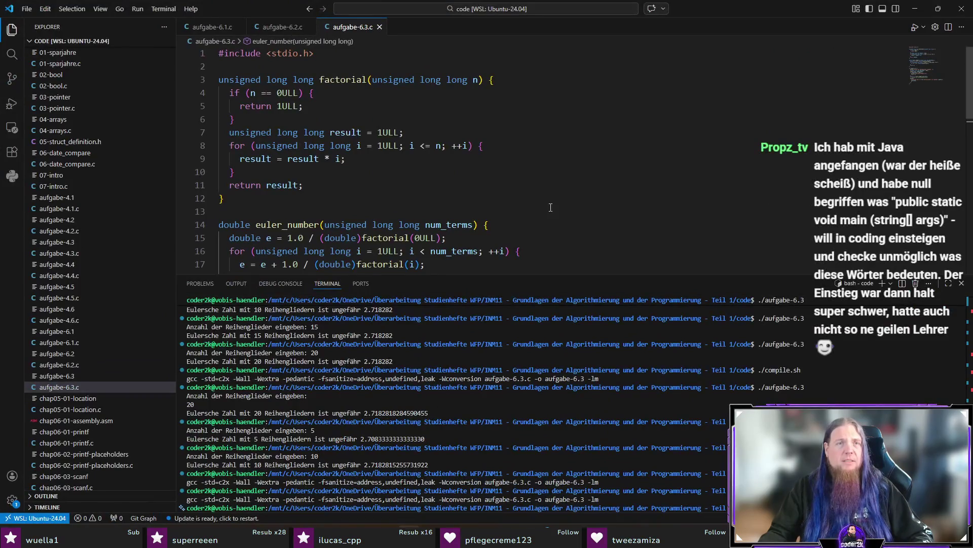
Hide the terminal, create aufgabe-6.4.c in the project folder and start it with #include <stdio.h>.
key(ctrl+j)
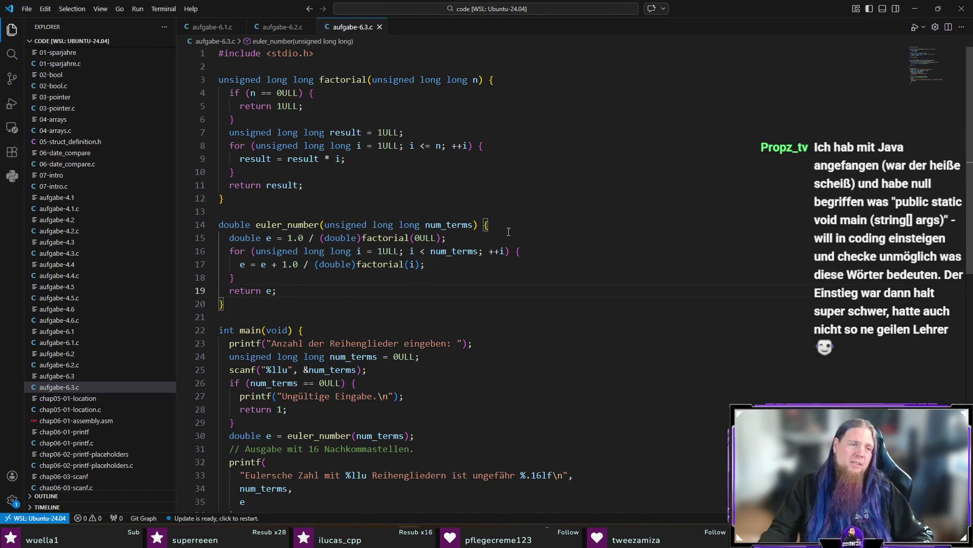
scroll(69, 457, down, 5)
right_click(69, 481)
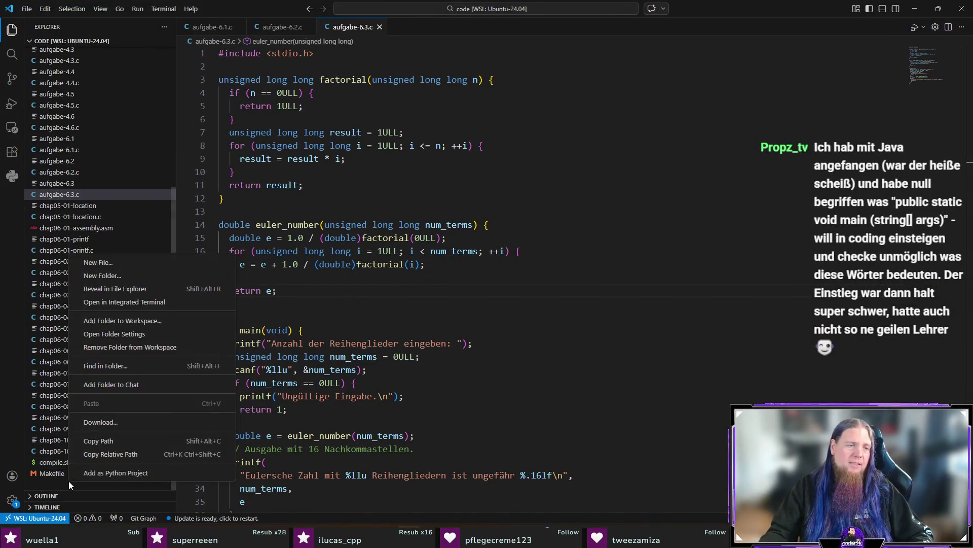
click(160, 261)
text(aufgabe-6.4.)
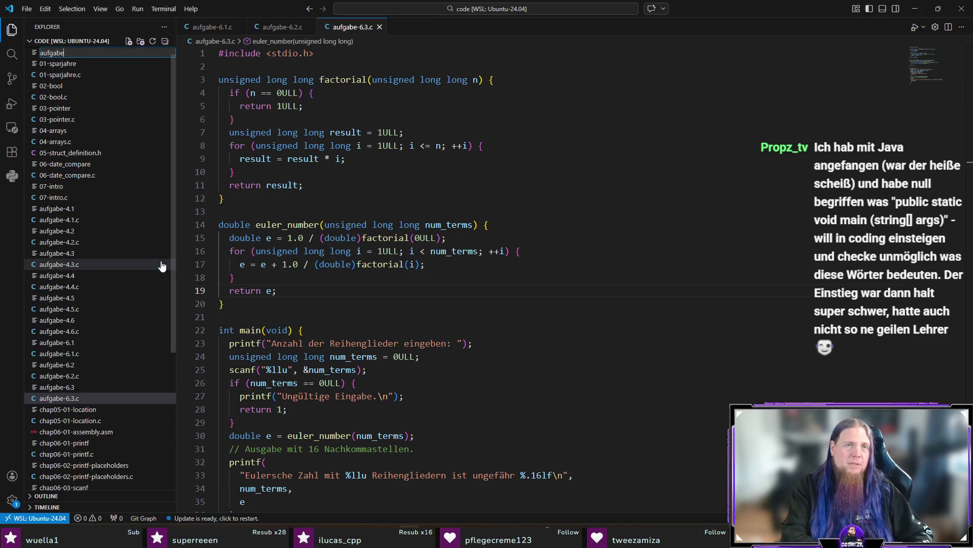
text(c)
key(Return)
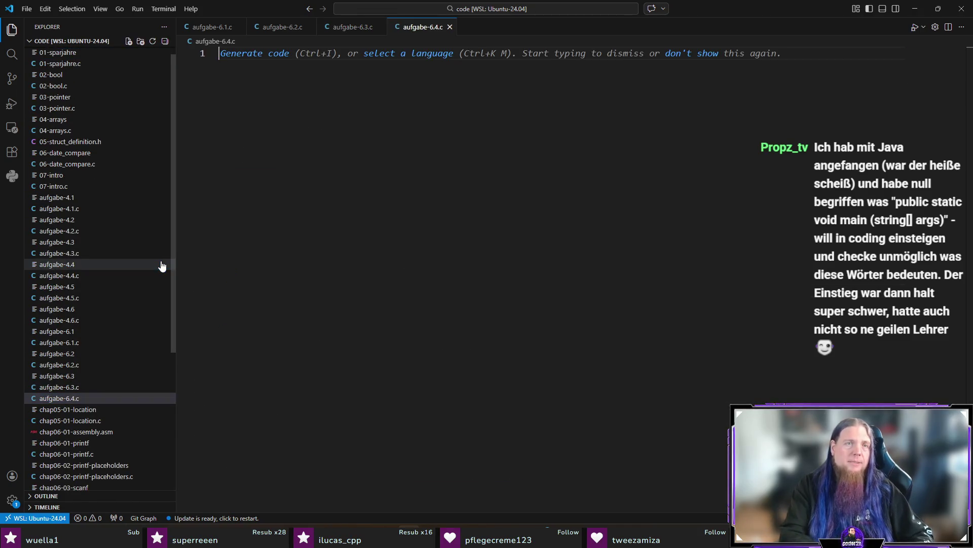
text(#include <stdio.)
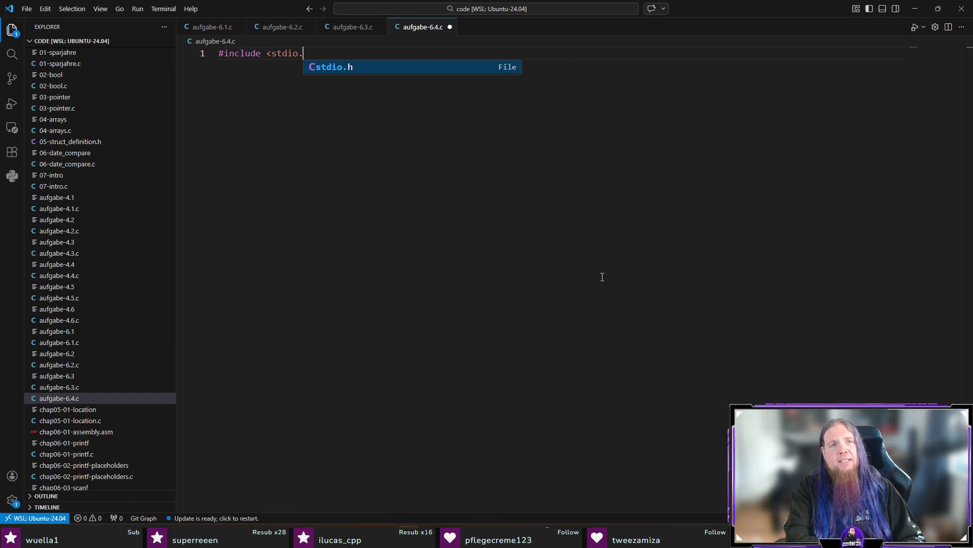
text(h>)
key(Return)
key(Return)
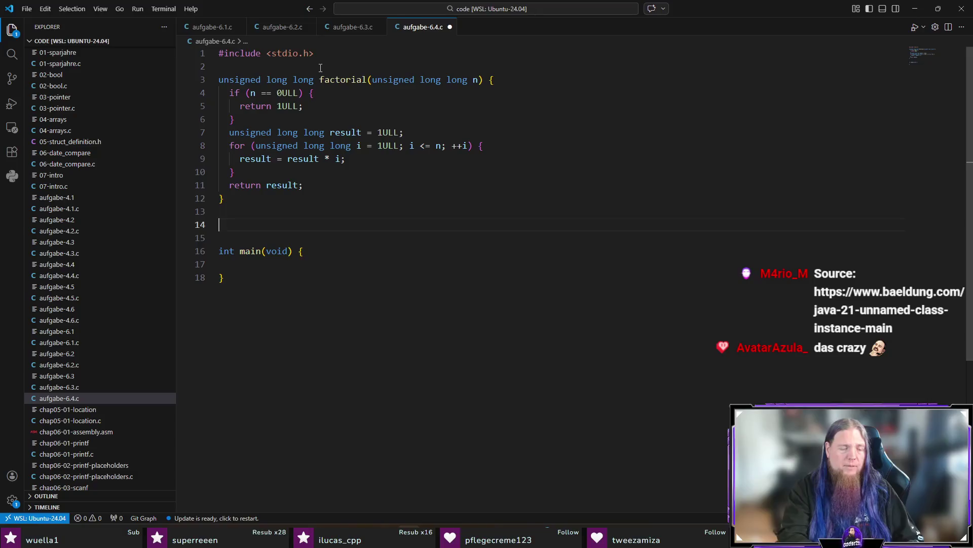
text(double calculate)
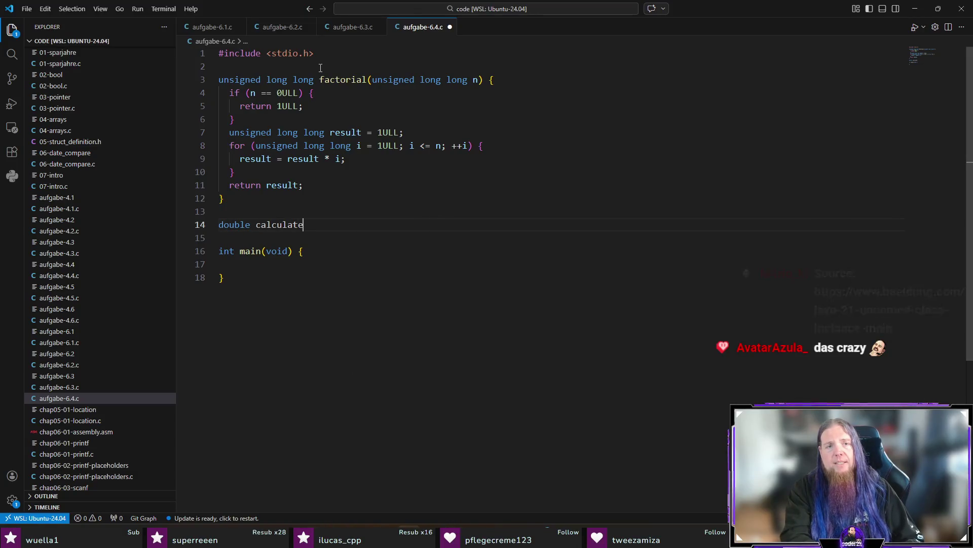
text(()
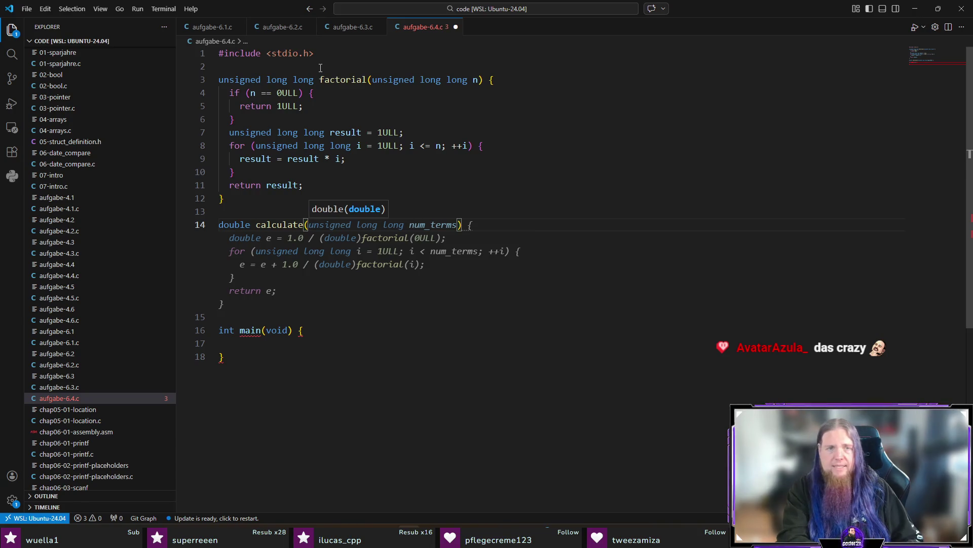
text(double x) {)
Open the empty calculate(double x, unsigned long long n) body, reject Copilot's suggestion and fix the extra parenthesis.
key(Return)
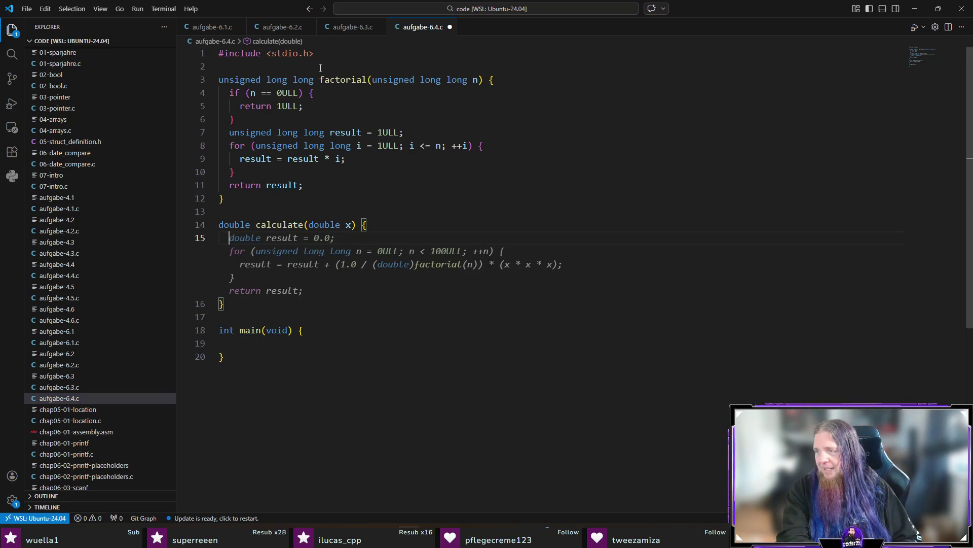
key(Escape)
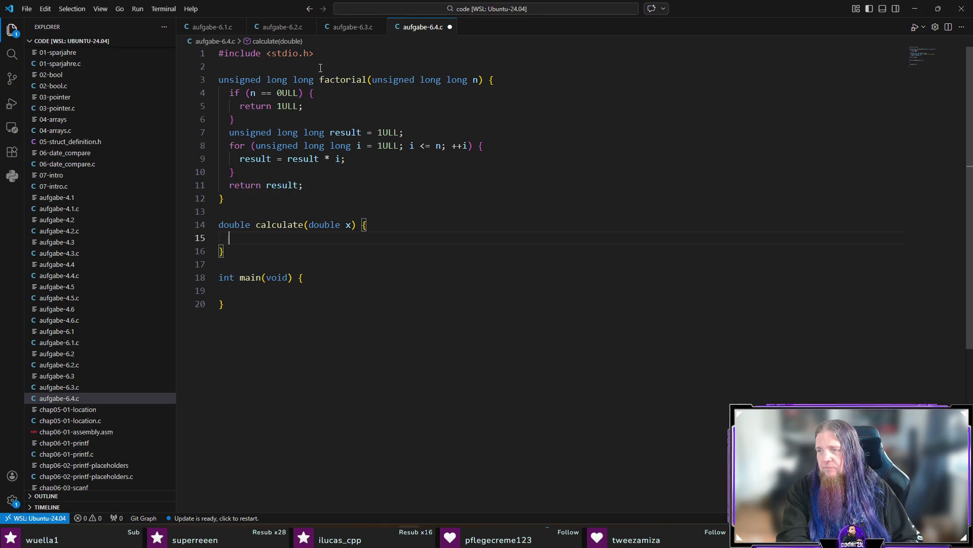
key(Up)
key(Up)
key(End)
key(Left)
key(Left)
key(Left)
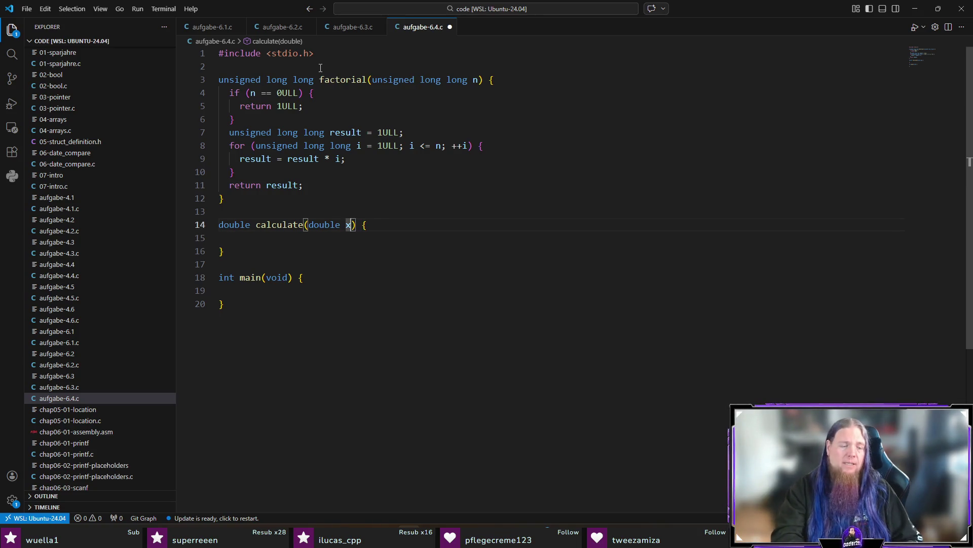
text(, unsigned long)
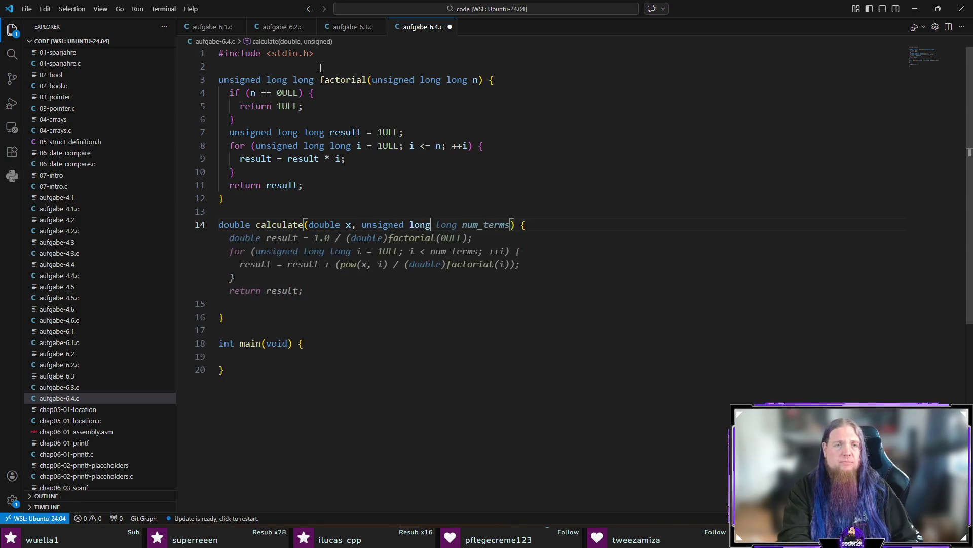
text( long)
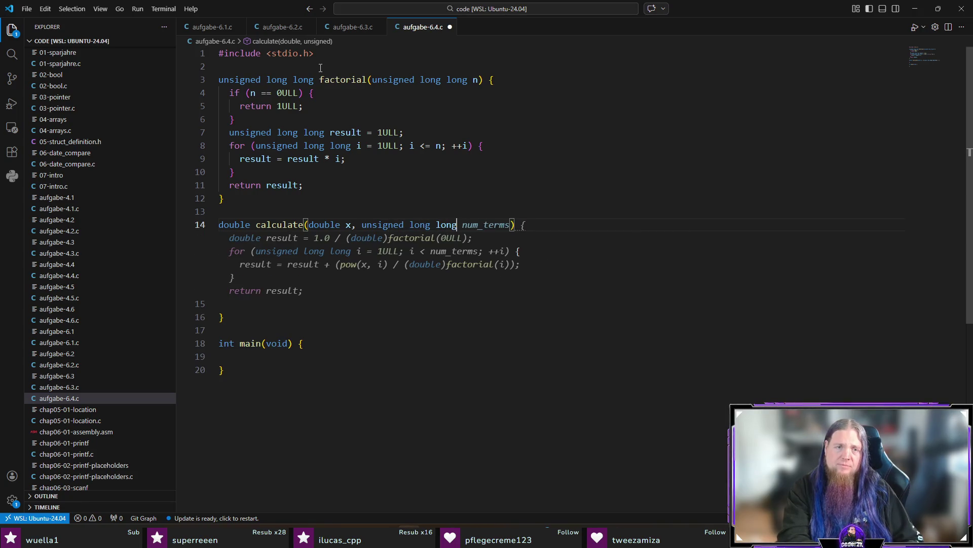
text( n))
key(Delete)
key(Up)
key(Down)
key(ctrl+Home)
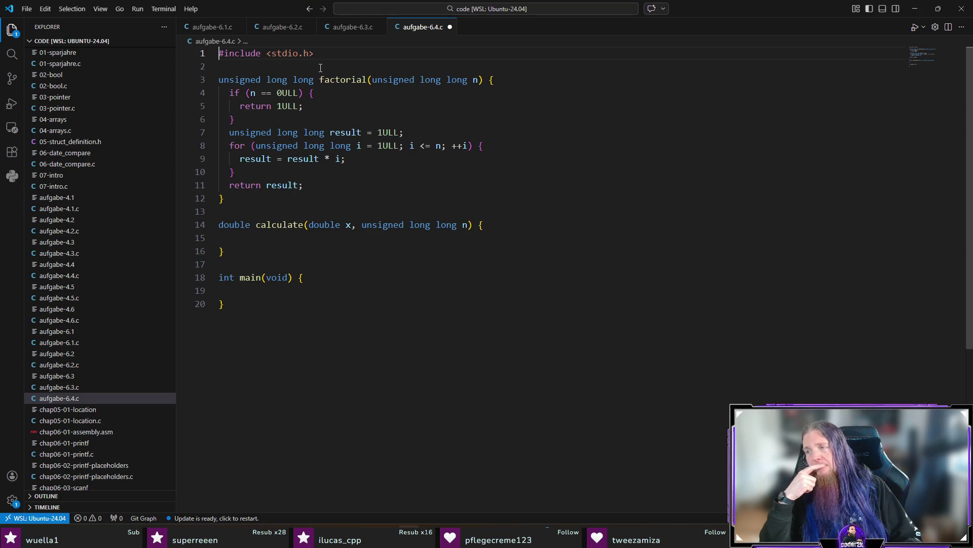
Write double power(double base, unsigned long long exponent) after factorial and accept Copilot's loop body.
key(Down)
key(Down)
key(Down)
key(Down)
key(Down)
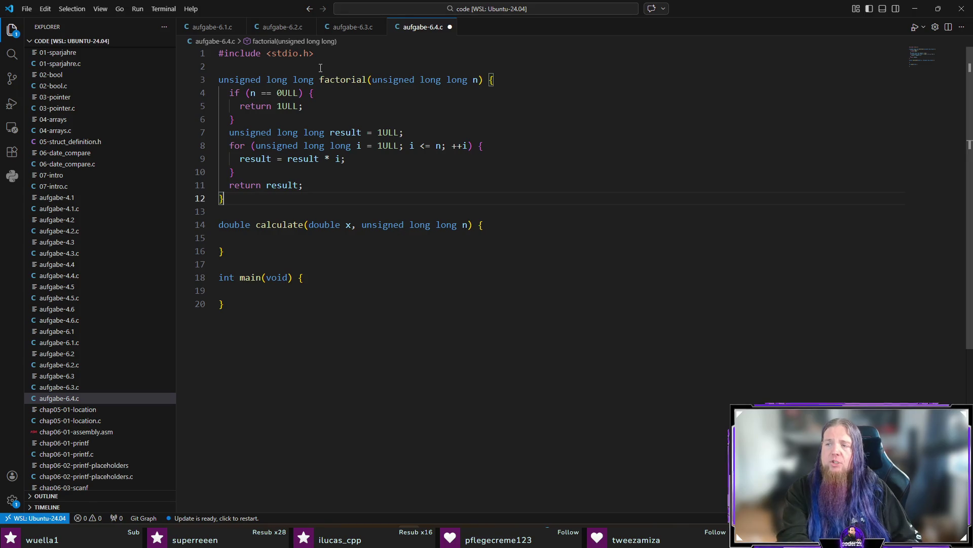
key(Return)
key(Return)
text(double power()
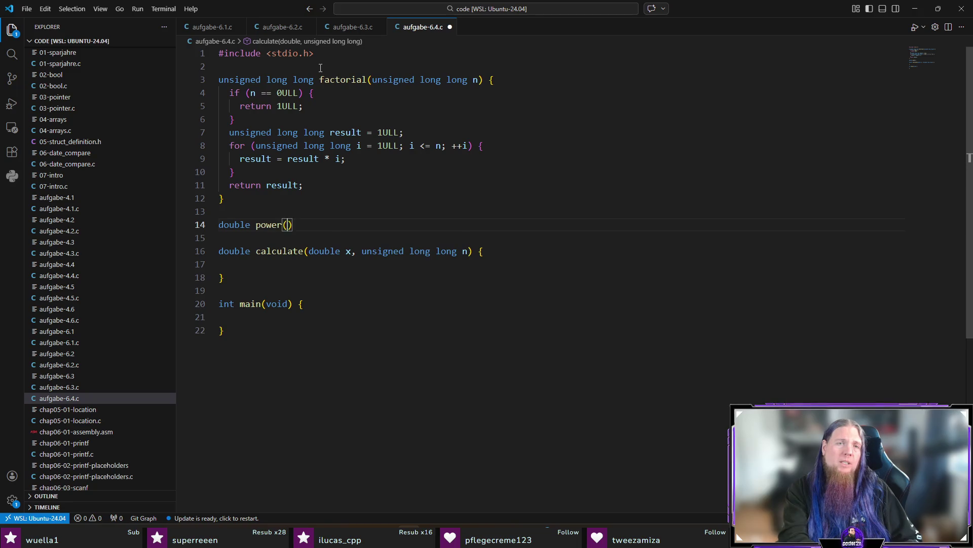
text(u)
key(BackSpace)
text(double x, unsigned long long n)
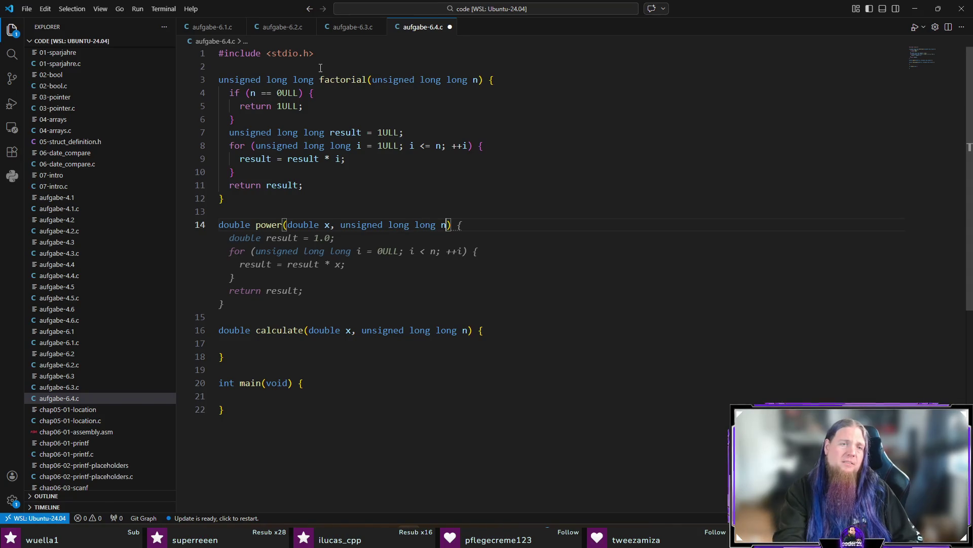
key(Home)
key(ctrl+Right)
key(ctrl+Right)
key(ctrl+Right)
key(BackSpace)
text(base)
key(ctrl+Right)
key(ctrl+Right)
key(ctrl+Right)
key(BackSpace)
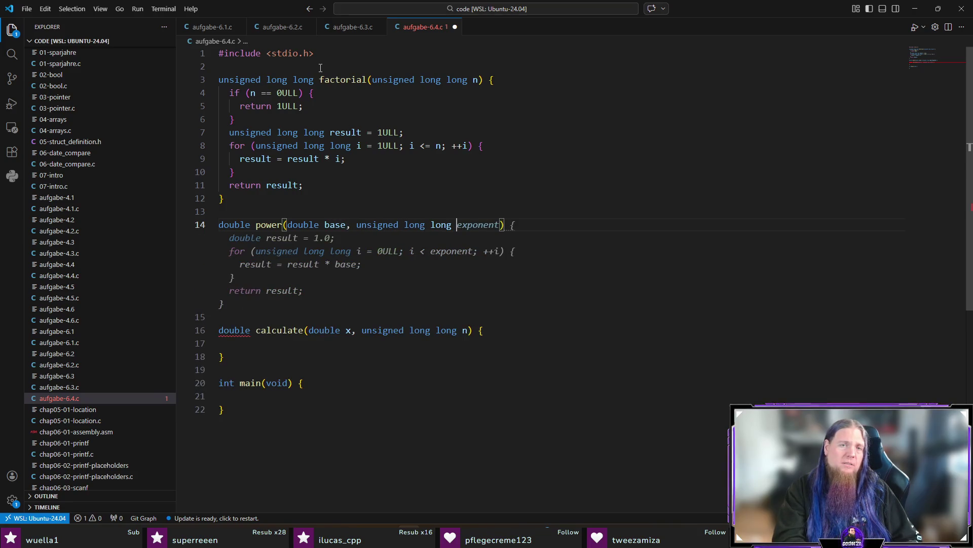
key(ctrl+Right)
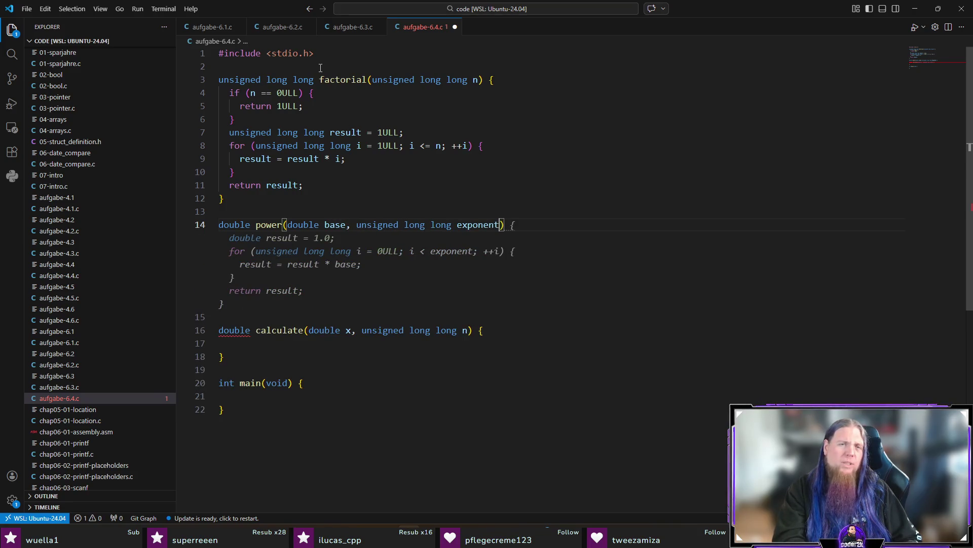
key(Tab)
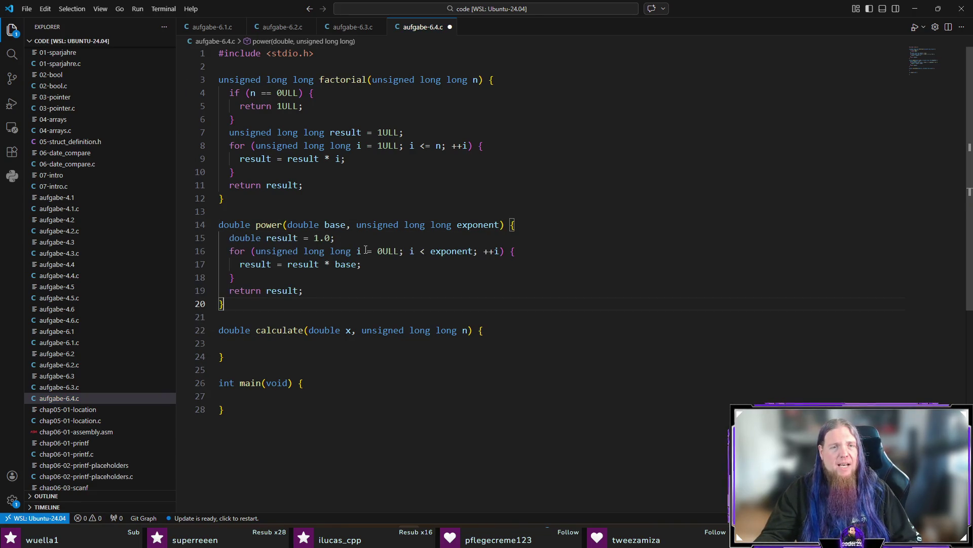
click(343, 238)
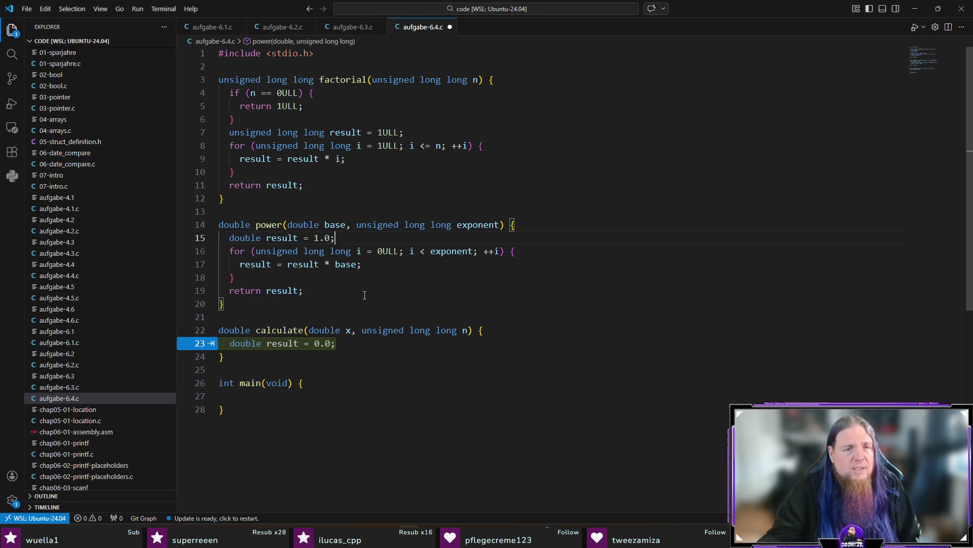
click(337, 348)
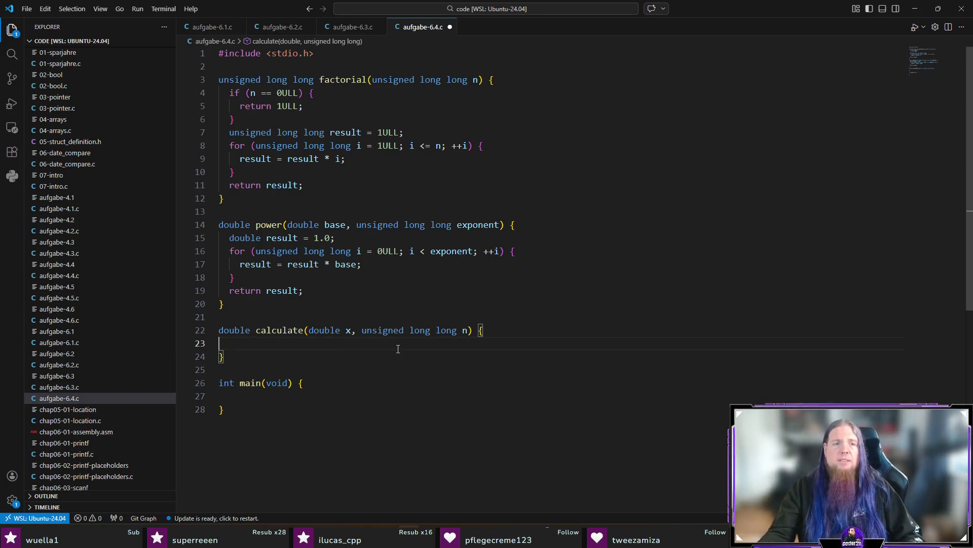
Have calculate return power(x, n) / (double)factorial(n), then bring the Baeldung article forward.
key(Tab)
text(return)
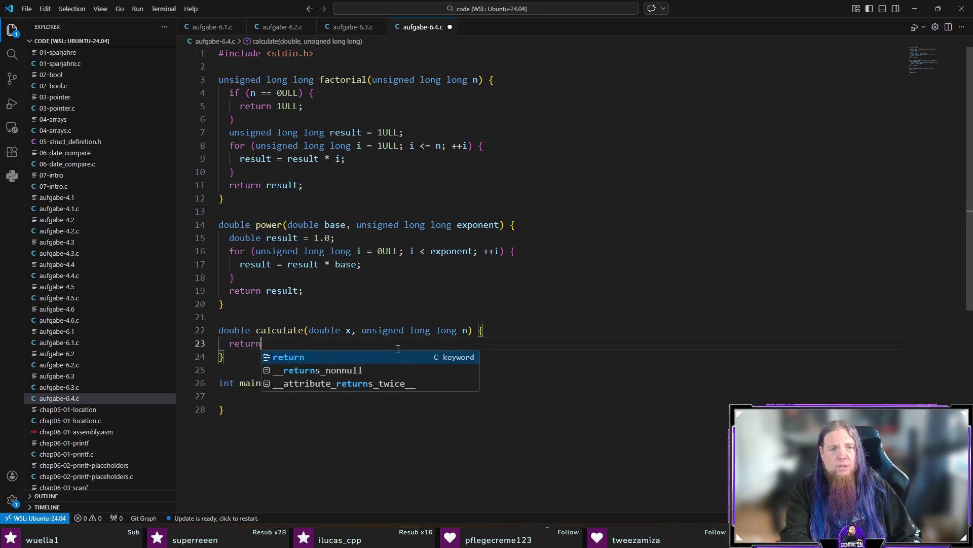
text( power(x, n) /)
key(Tab)
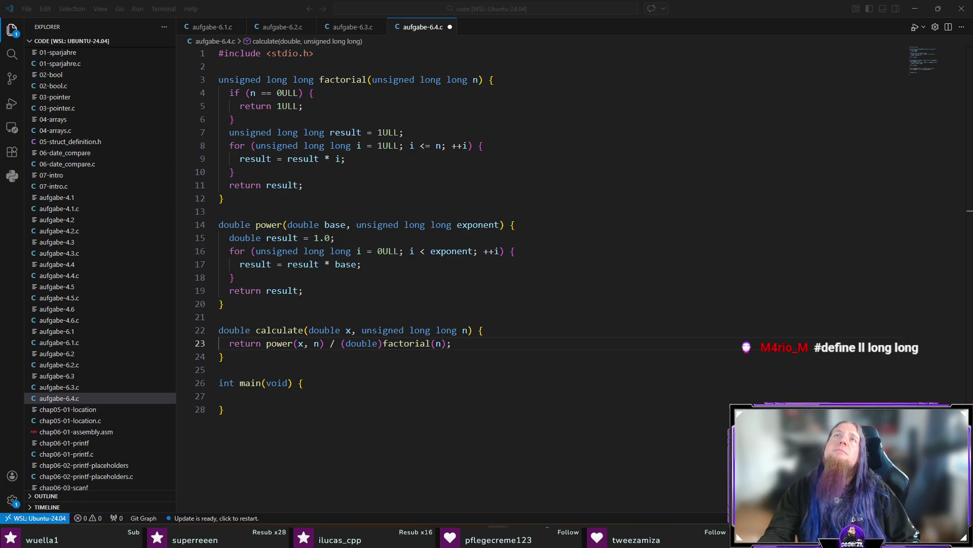
key(alt+Tab)
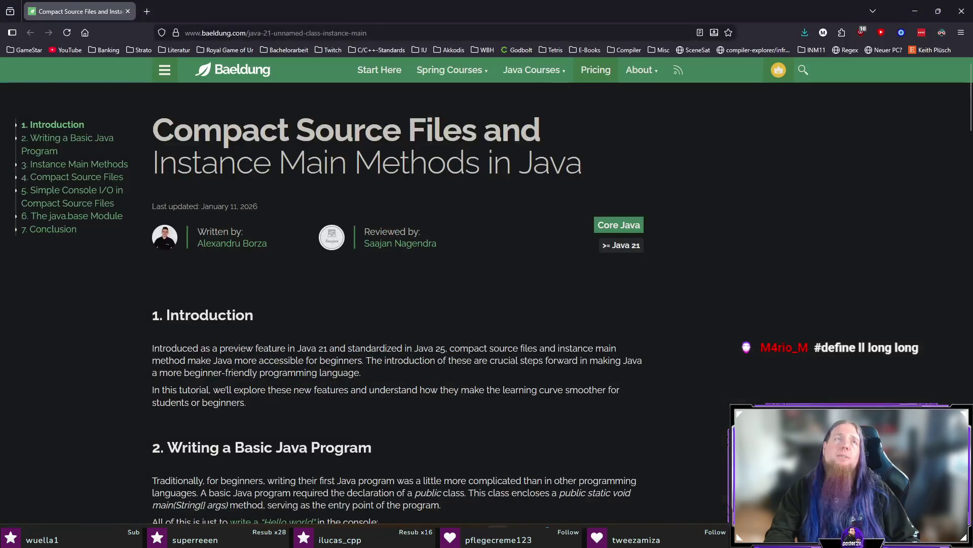
scroll(495, 317, down, 3)
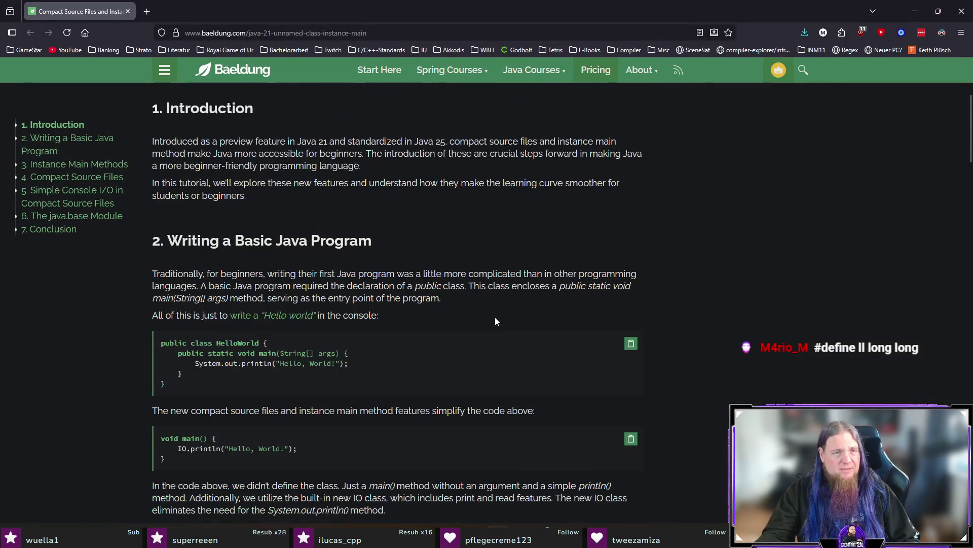
scroll(679, 289, down, 2)
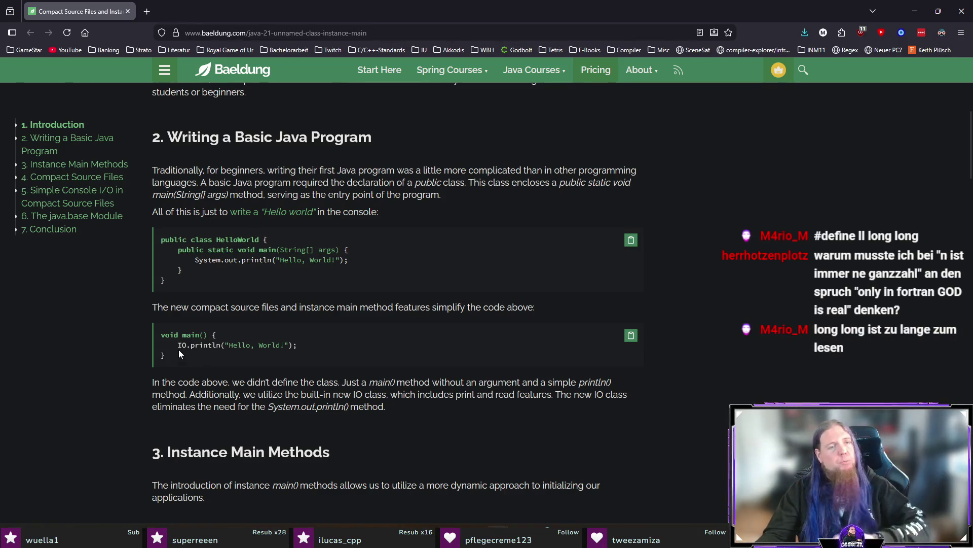
Highlight and read the IO.println call and the compact main example in the article.
drag(178, 345, 221, 347)
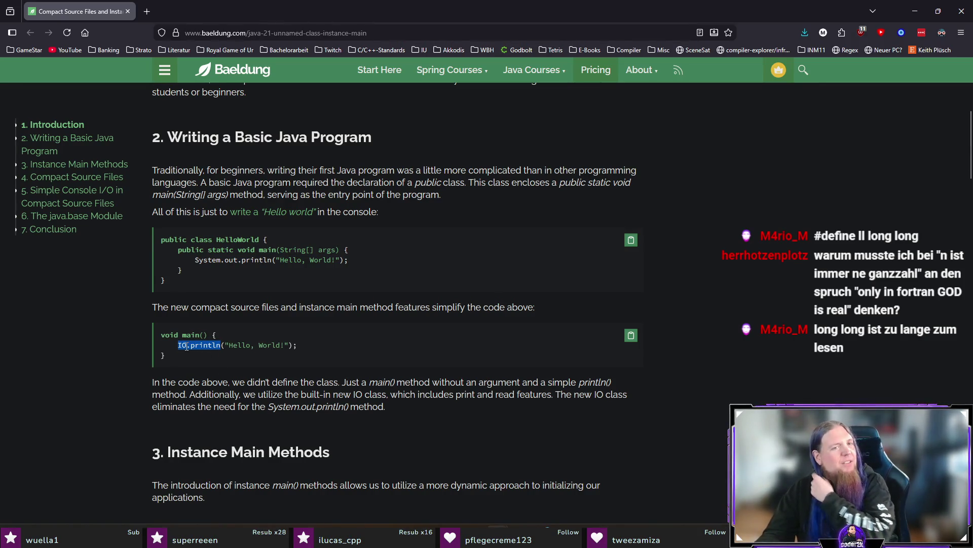
drag(242, 259, 274, 249)
click(235, 368)
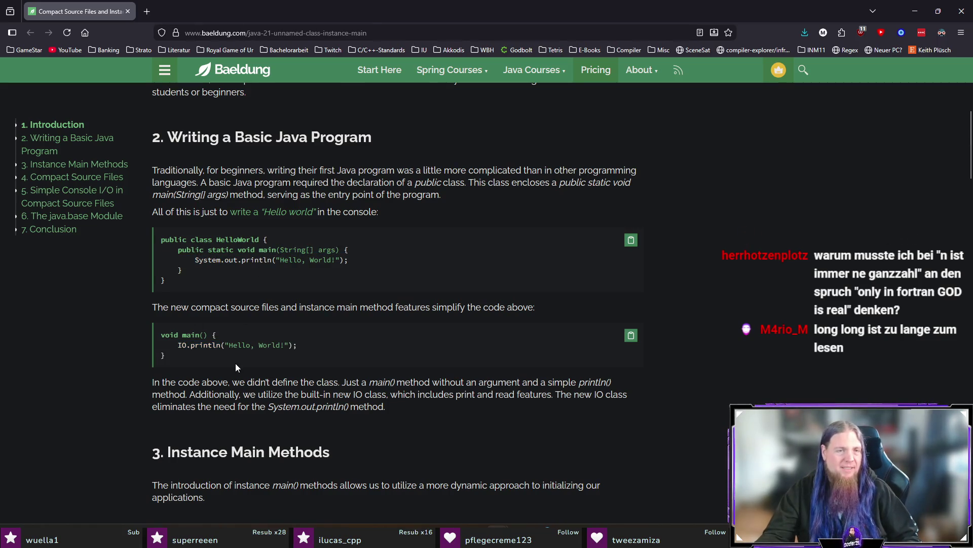
drag(175, 362, 160, 332)
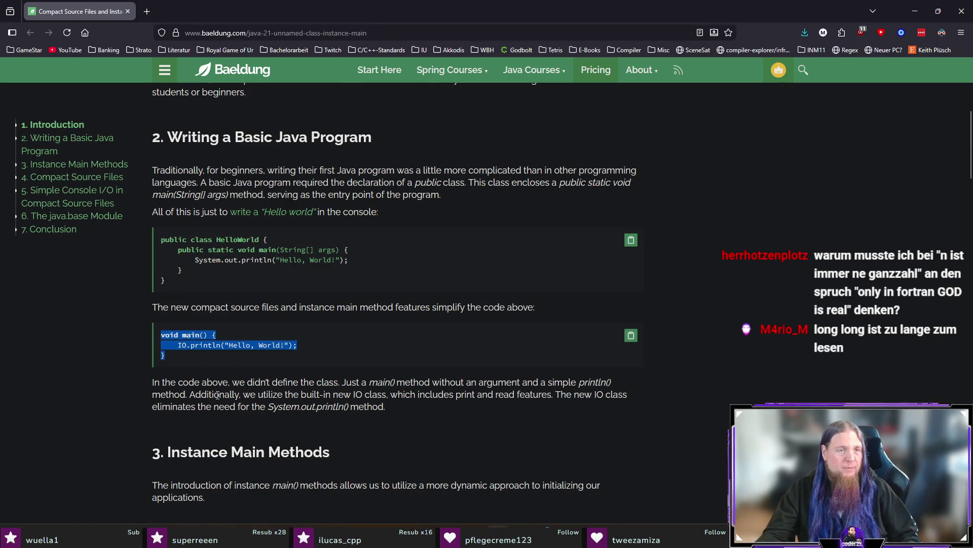
click(457, 350)
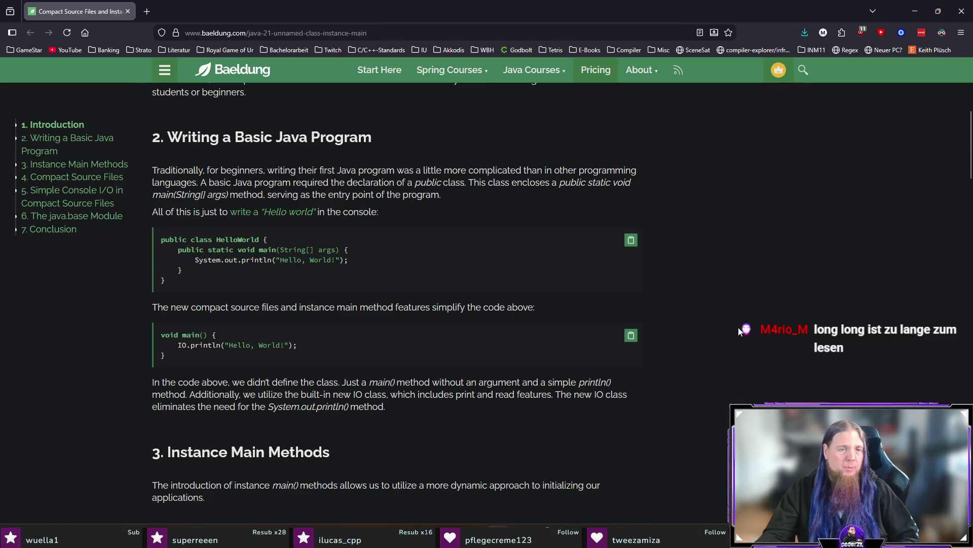
scroll(738, 327, down, 4)
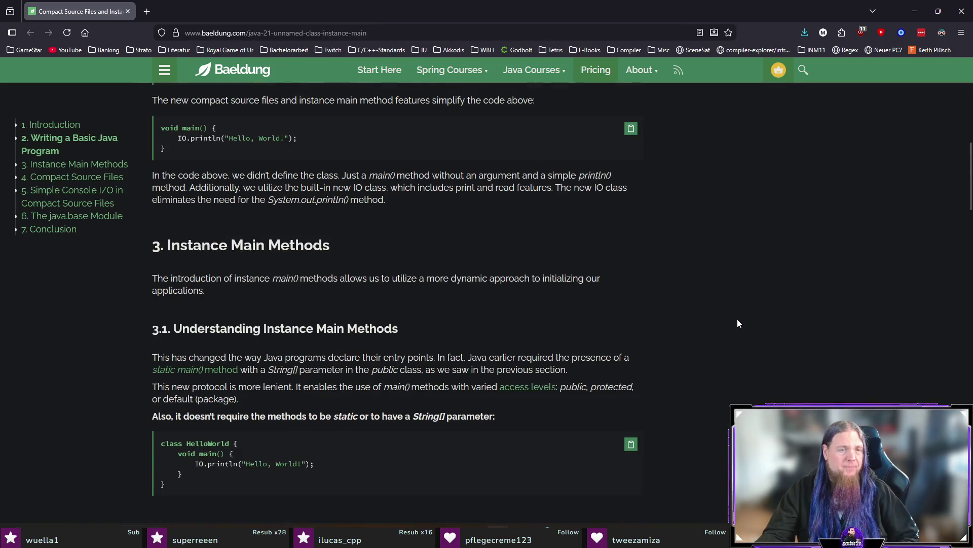
scroll(737, 318, down, 3)
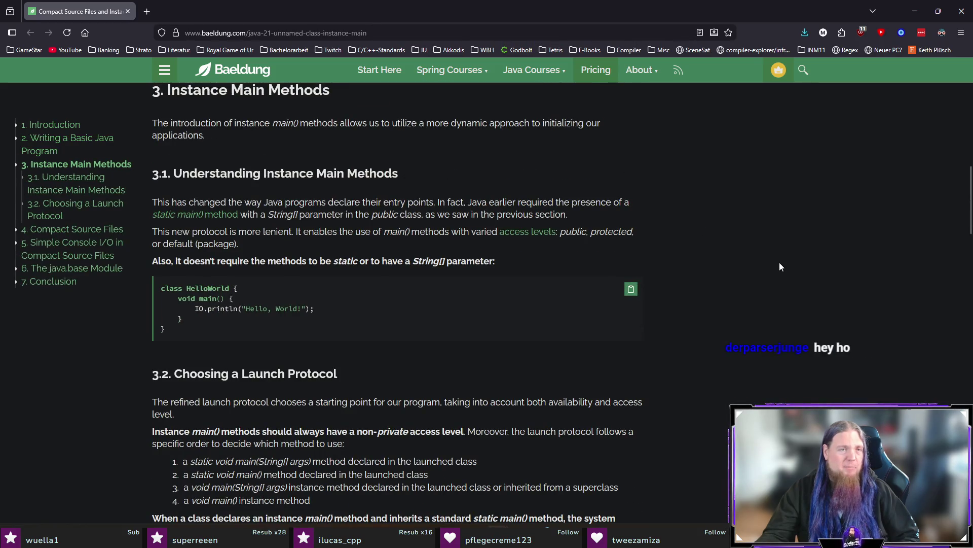
scroll(780, 265, down, 6)
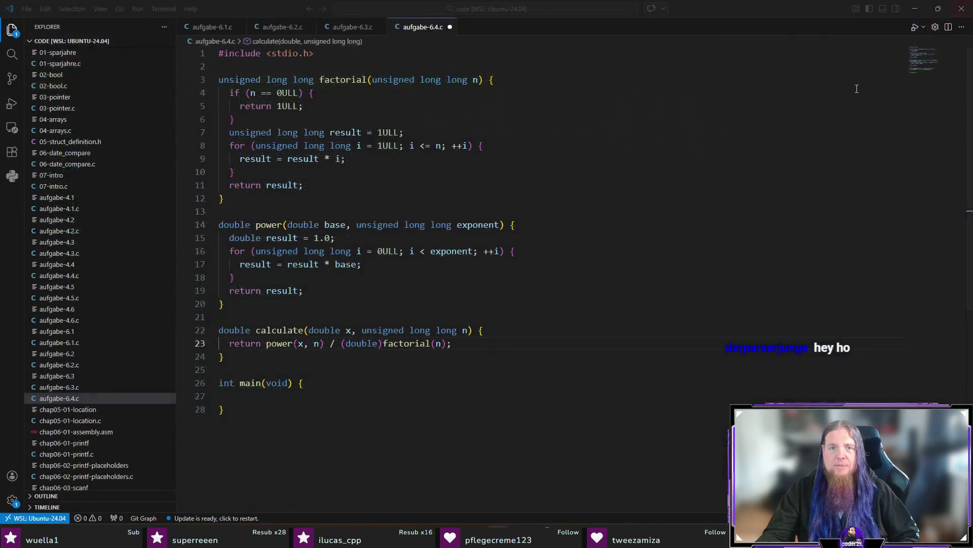
Refocus aufgabe-6.4.c and start a new indented line inside the empty main.
click(766, 12)
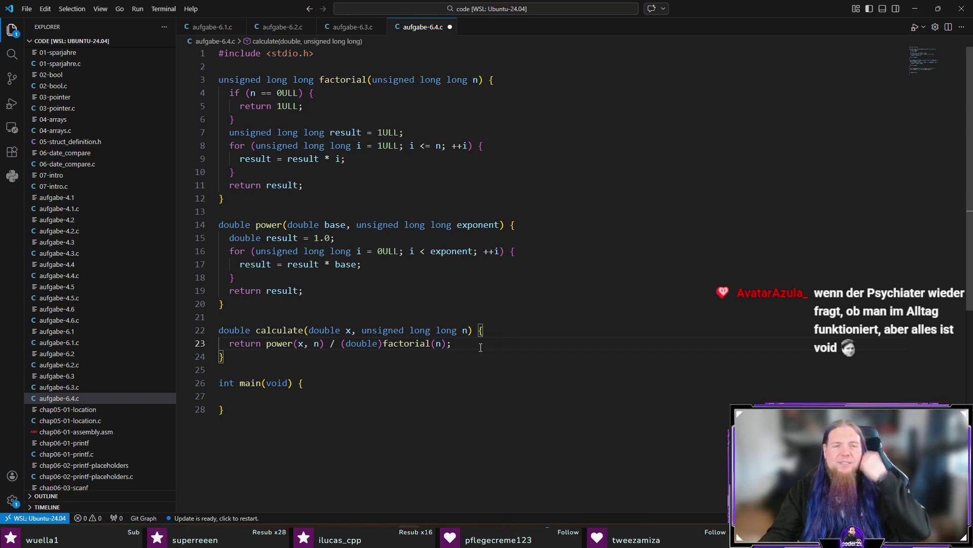
click(375, 385)
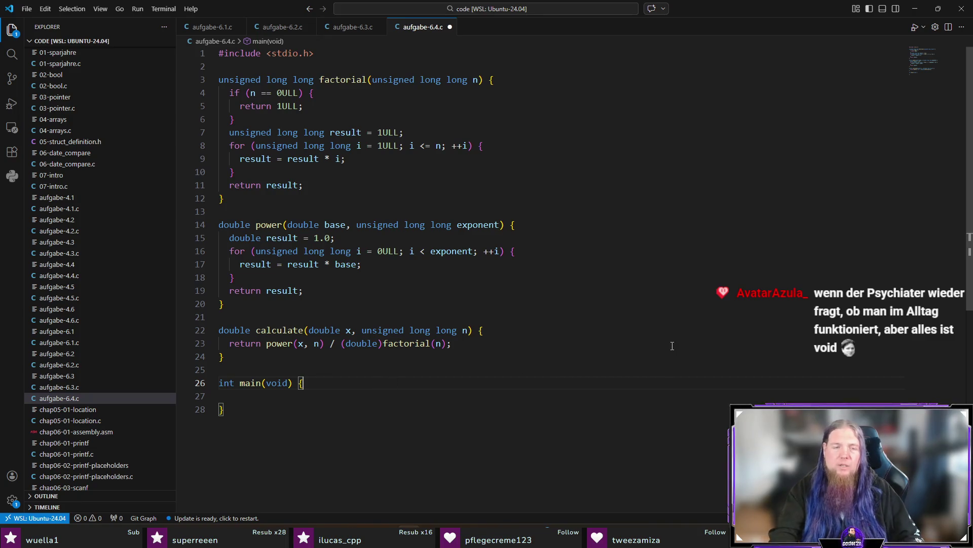
key(Down)
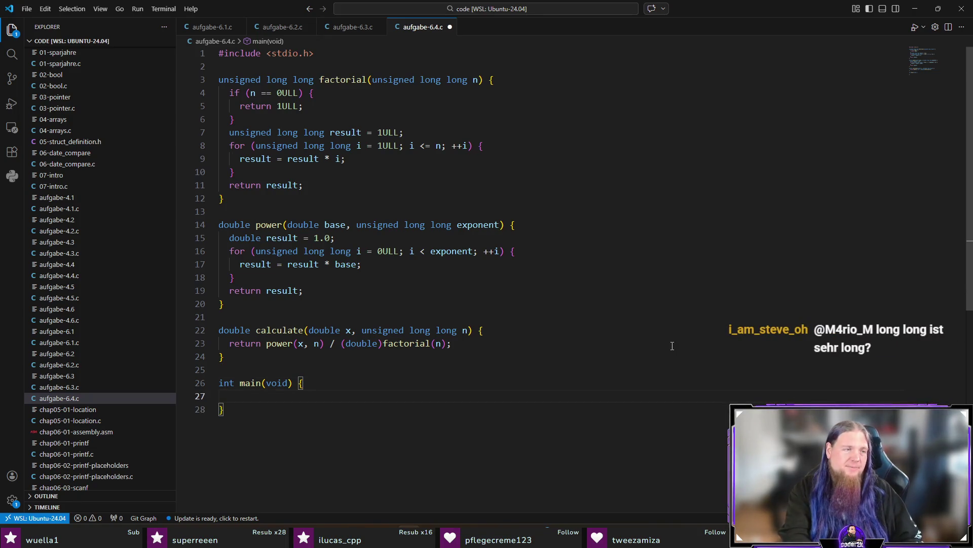
scroll(647, 335, down, 3)
scroll(608, 328, down, 3)
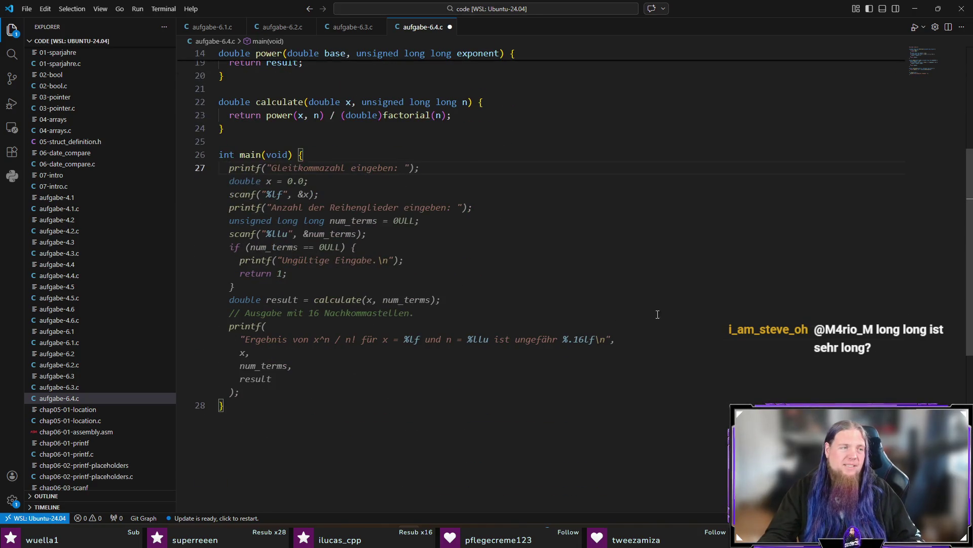
scroll(658, 338, up, 2)
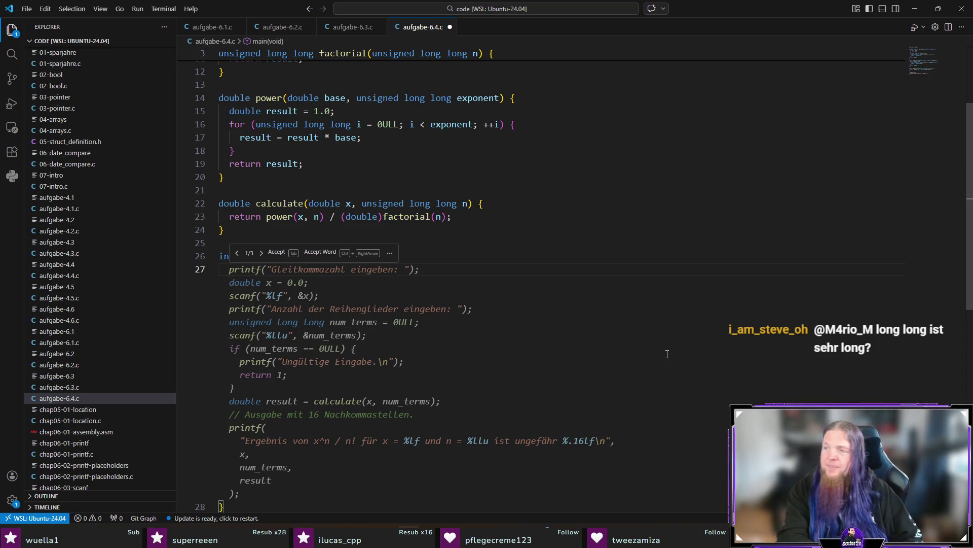
text(printf(")
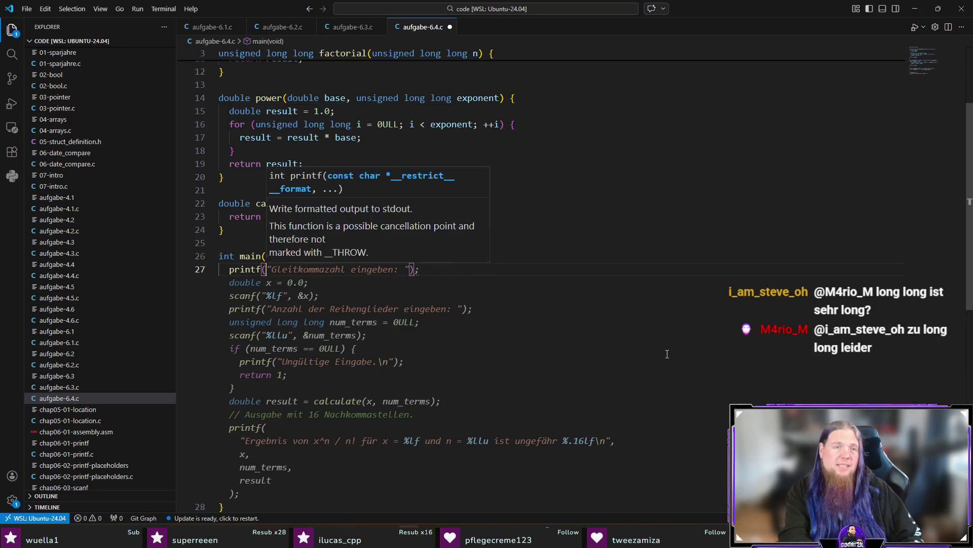
text(n eingeben: ");)
Add a printf prompt for n, an unsigned long long n declaration and a scanf reading it.
key(Return)
key(Tab)
key(Tab)
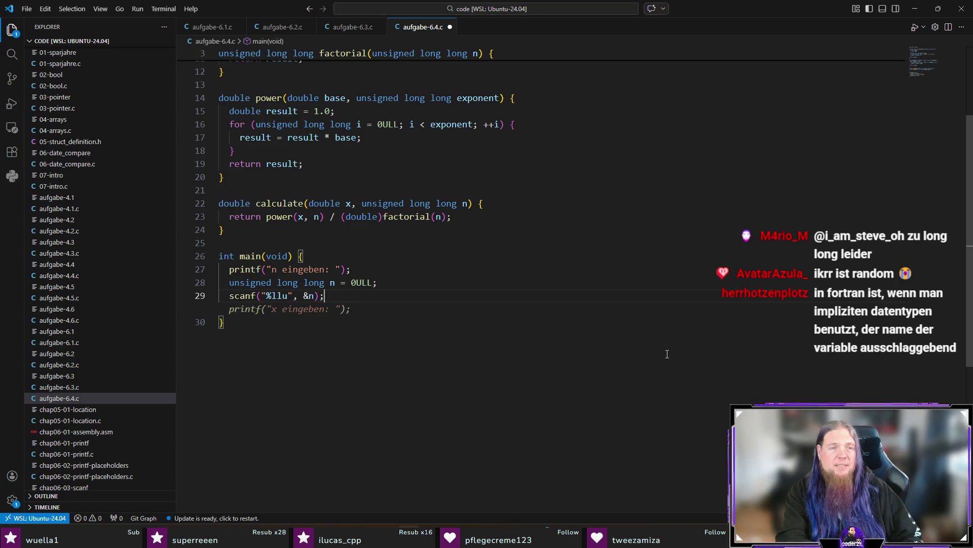
key(Return)
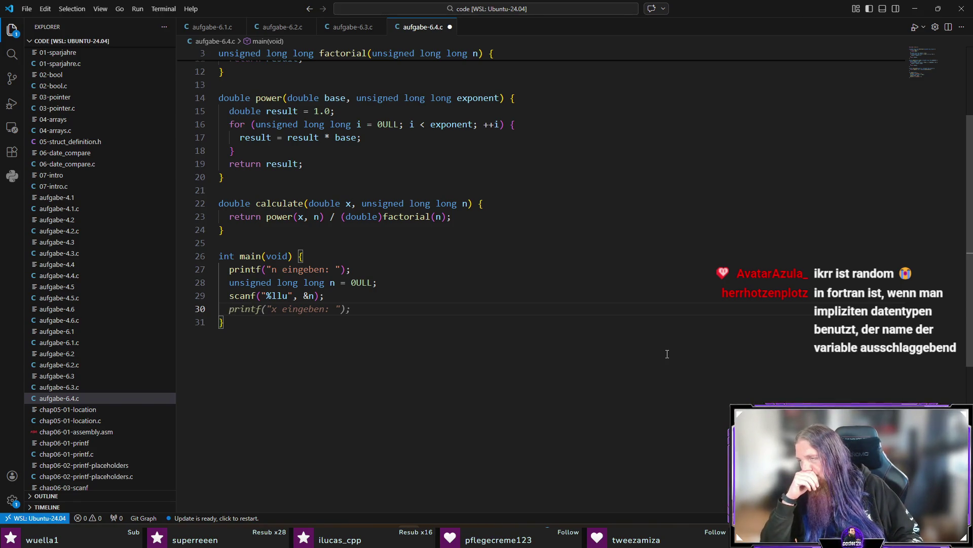
text(for ()
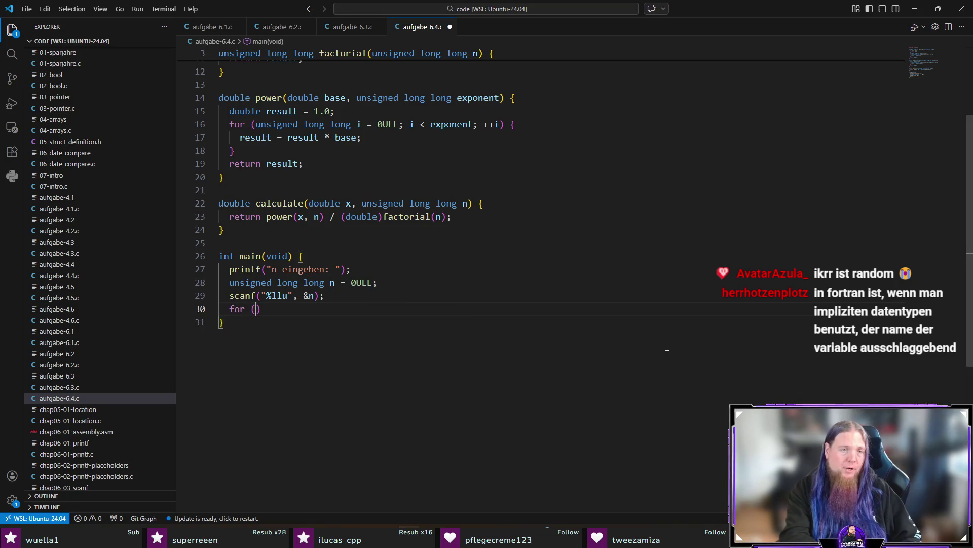
text(int)
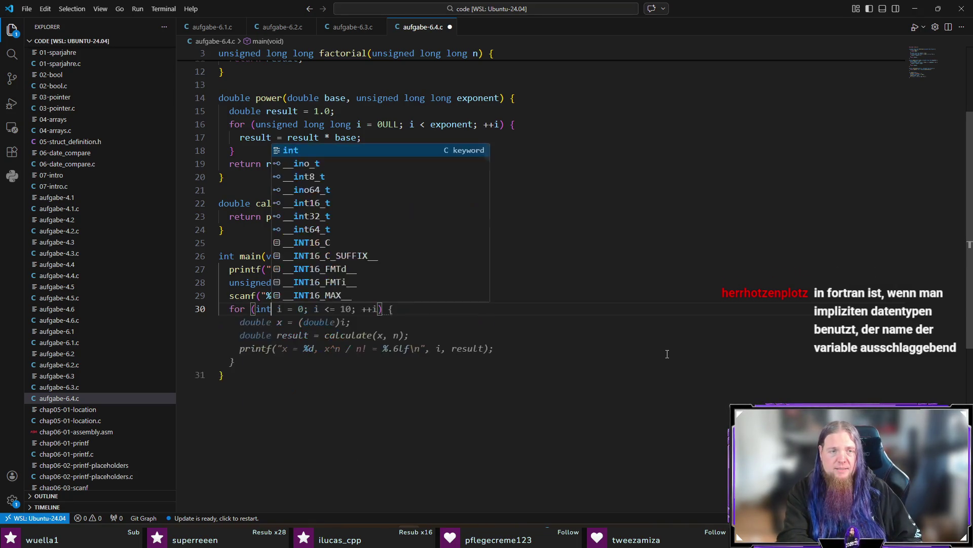
text( i = )
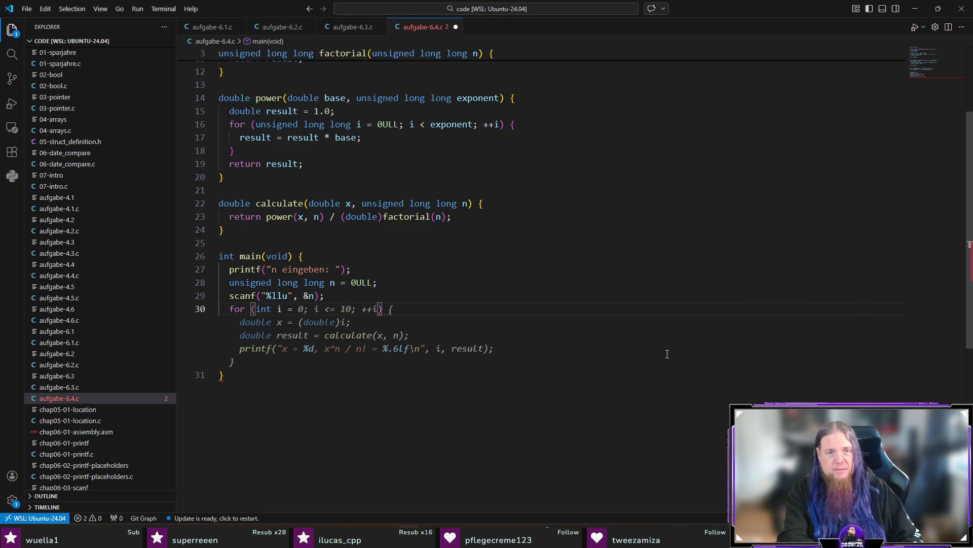
text(50; i <=)
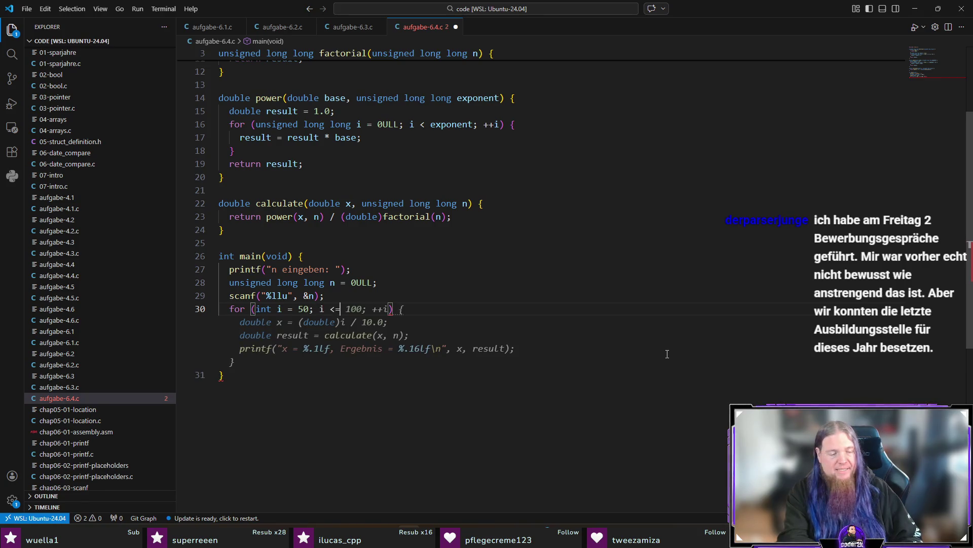
text( 60)
text({)
Loop i from 50 to 60 with x = i / 10.0 and result = calculate(x, n).
key(Return)
text(doubl)
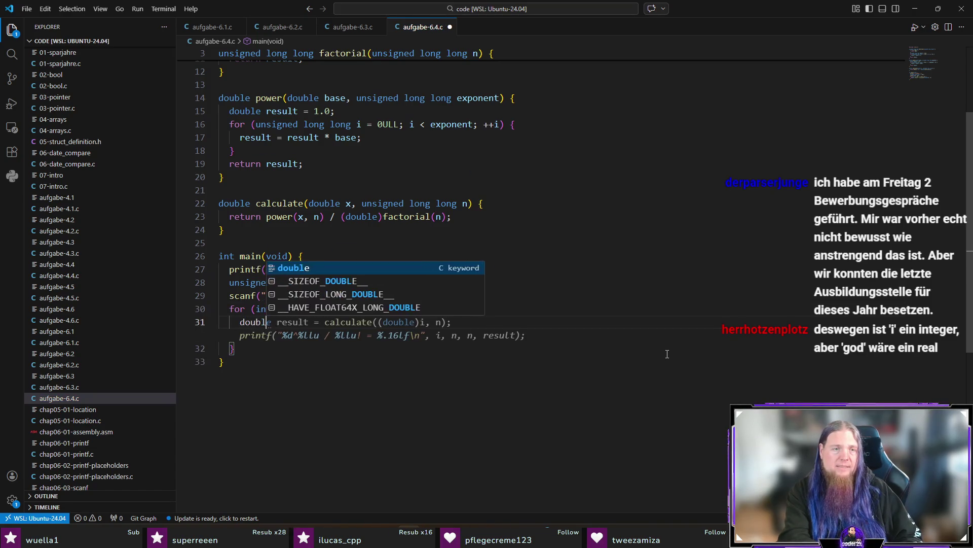
text(e x = )
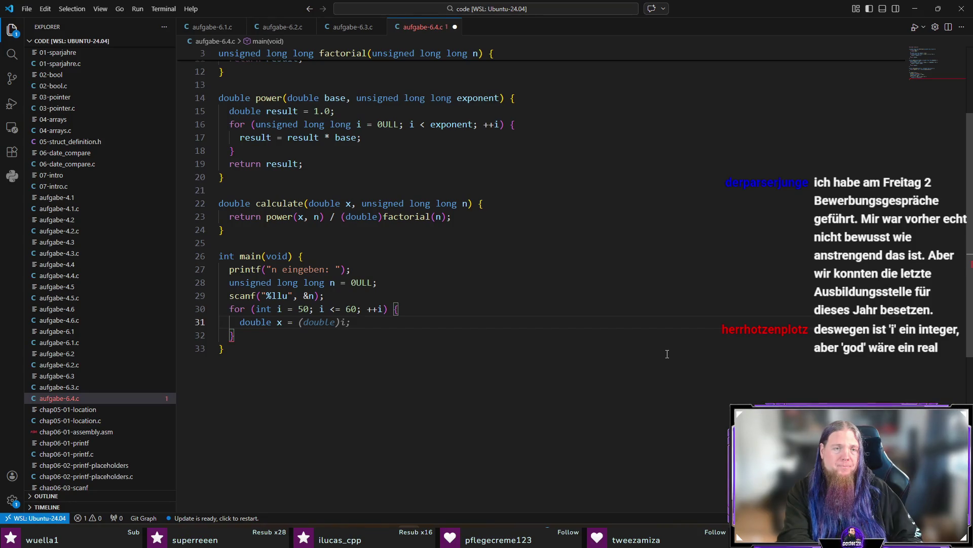
text((double)i / 10.0;)
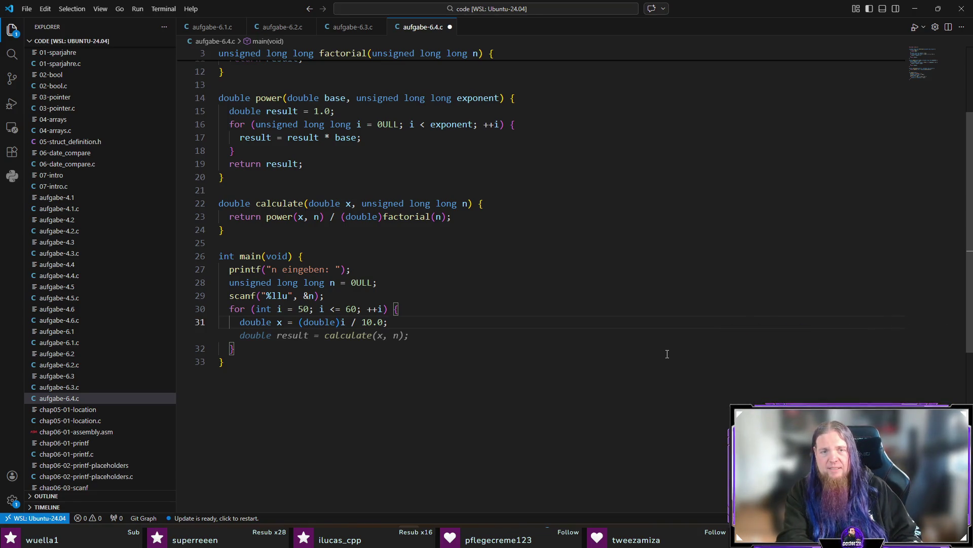
key(Tab)
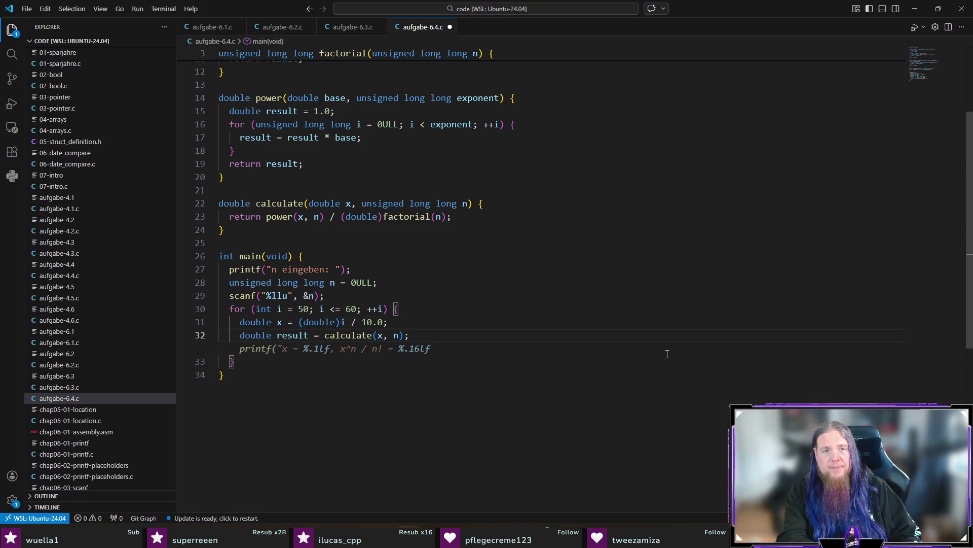
key(Up)
key(Up)
key(Up)
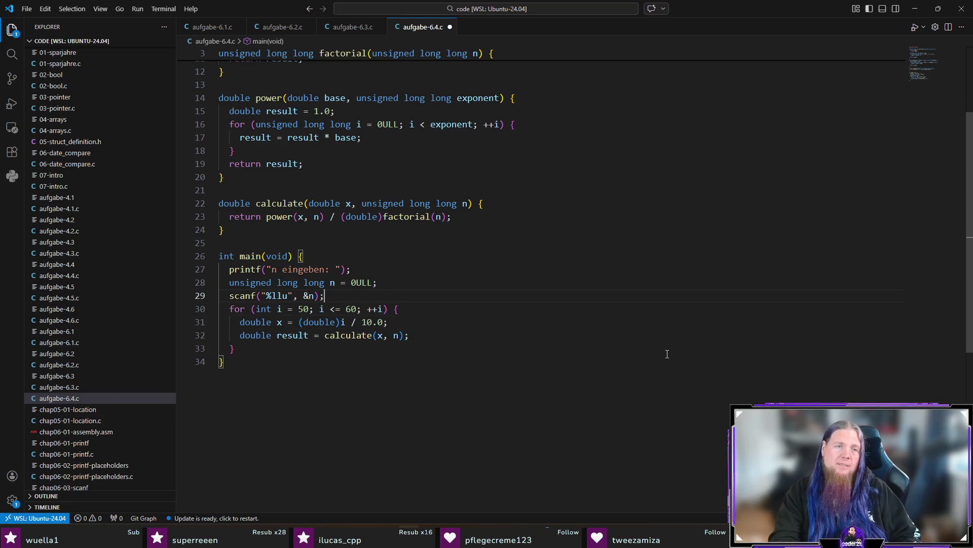
key(Return)
text(printf()
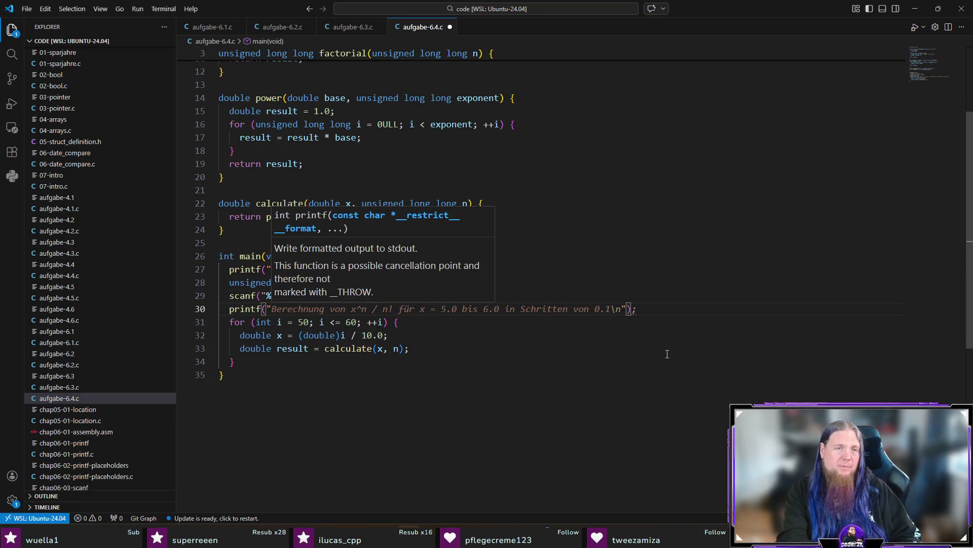
text("  x  |  )
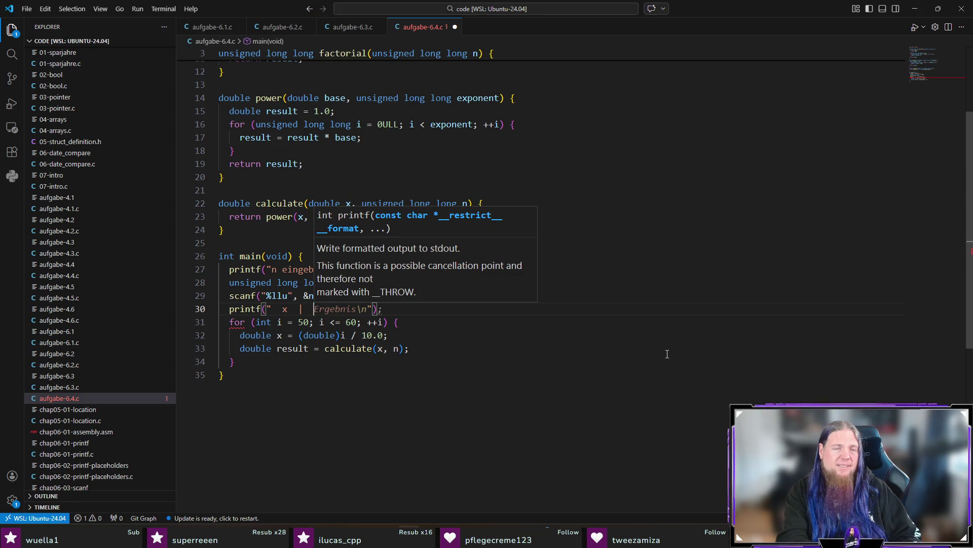
text( d)
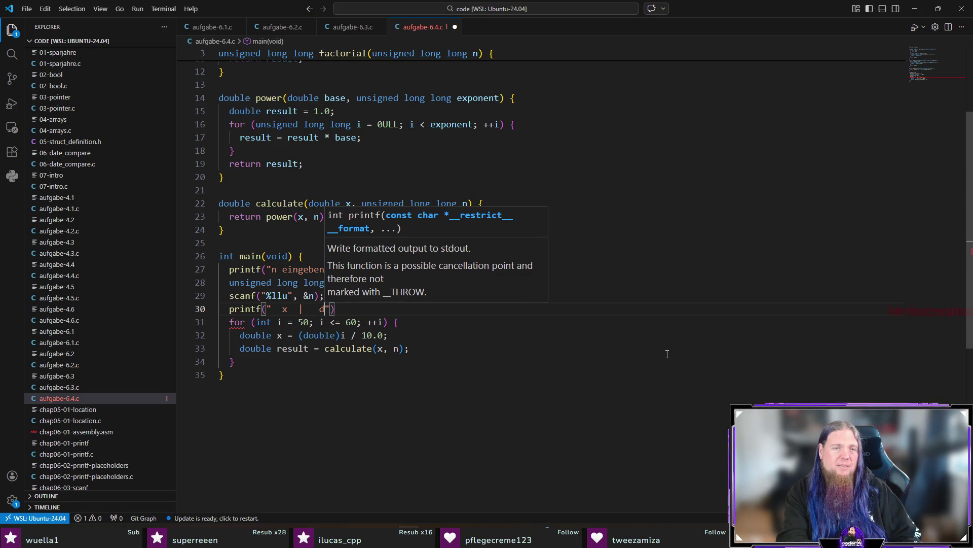
text((x))
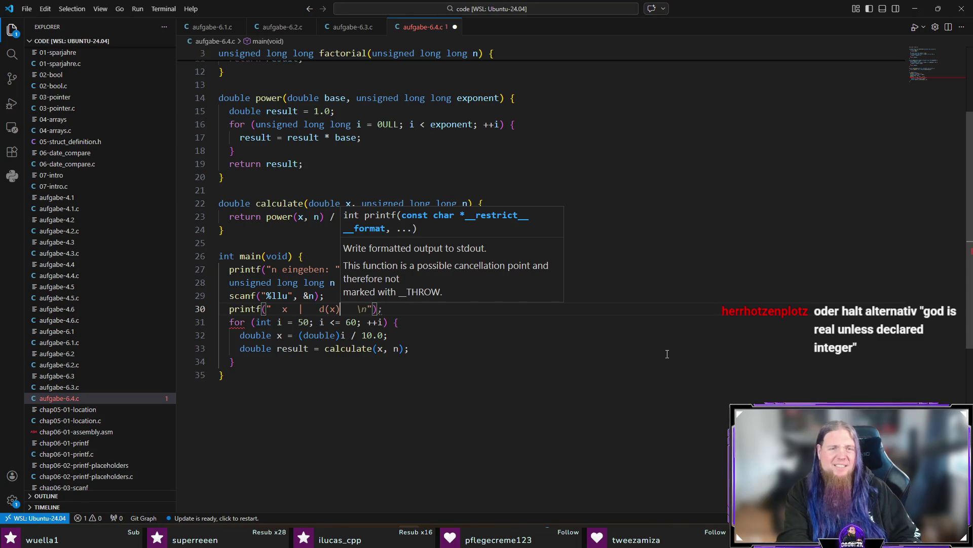
Print an "x | Ergebnis" table header and a separator line before the loop.
key(BackSpace)
key(BackSpace)
key(BackSpace)
key(BackSpace)
text(Ergebnis)
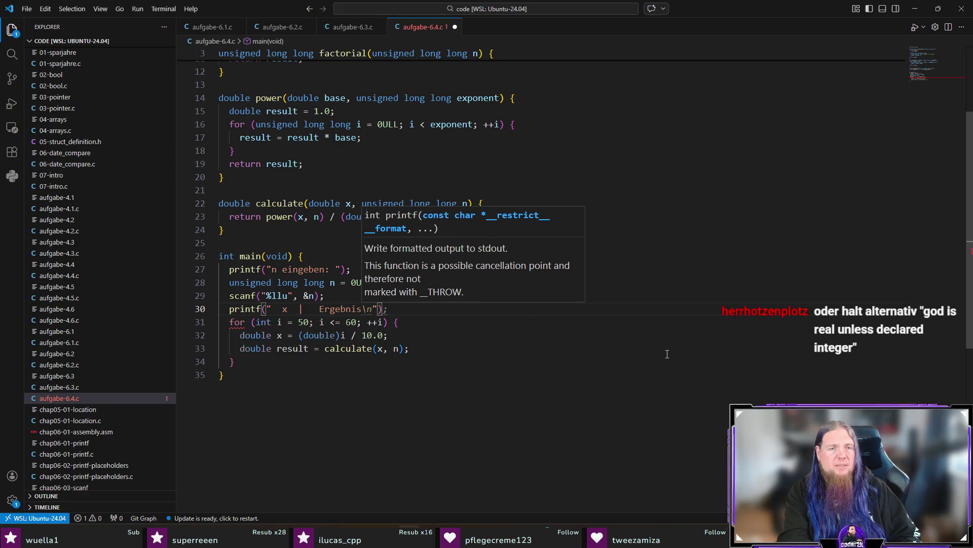
key(End)
text(;)
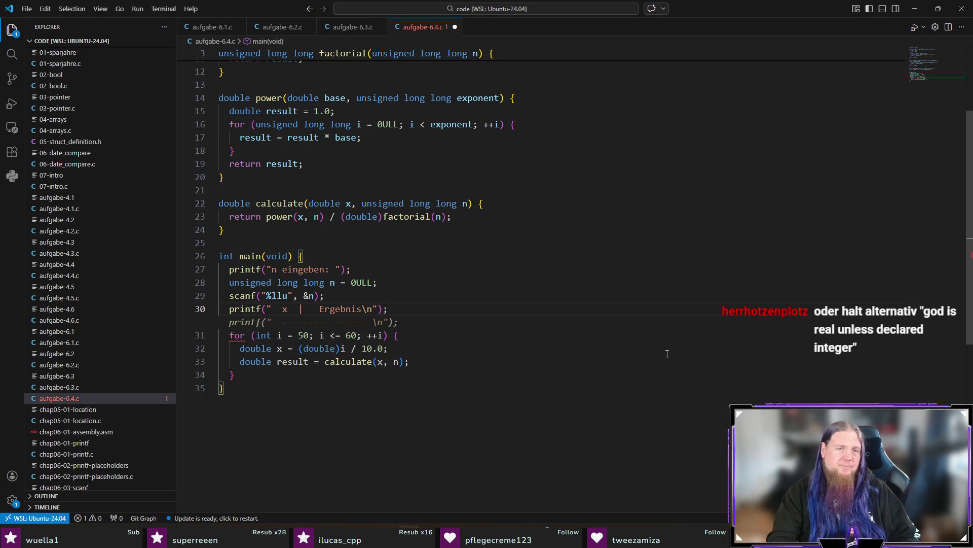
key(Tab)
key(Down)
key(Down)
key(Down)
Print x and result as a row each loop iteration and save the file.
key(End)
key(Return)
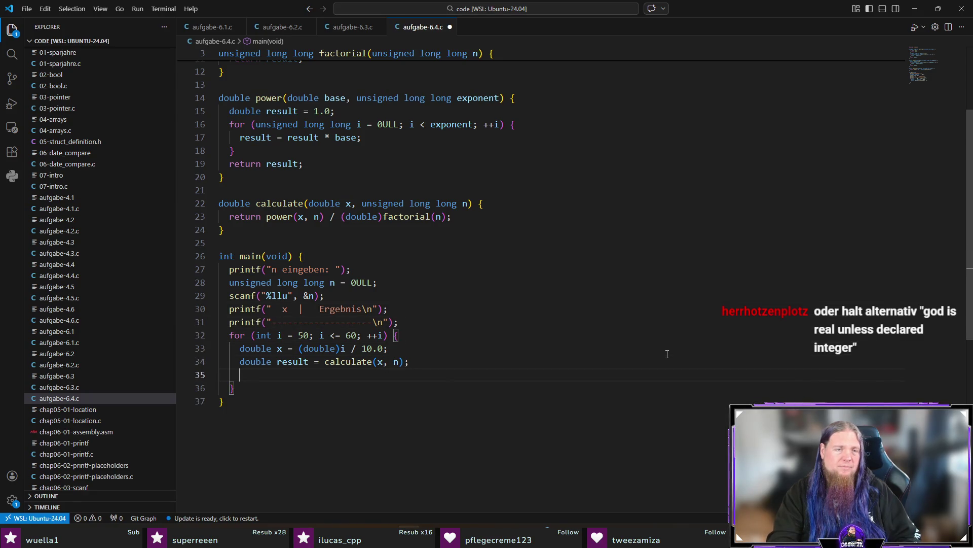
key(Tab)
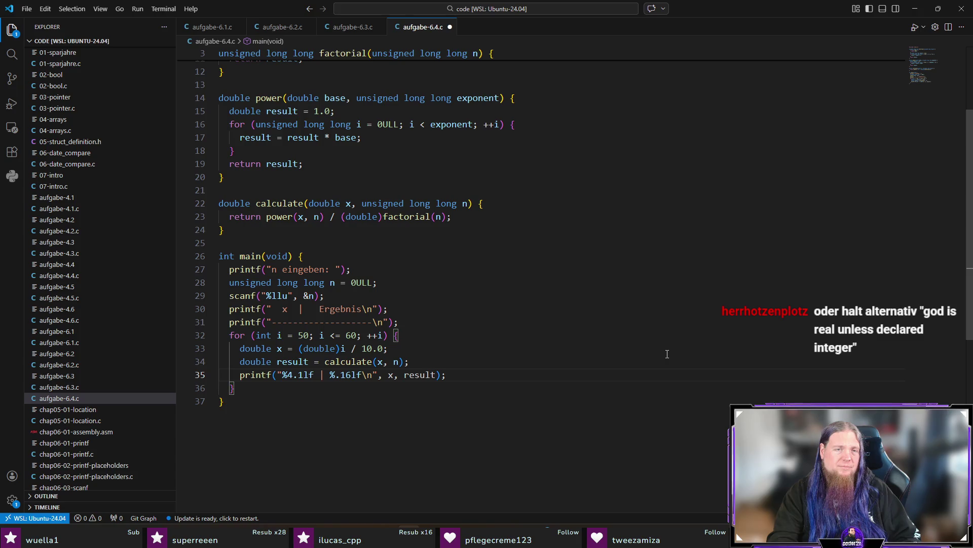
key(ctrl+s)
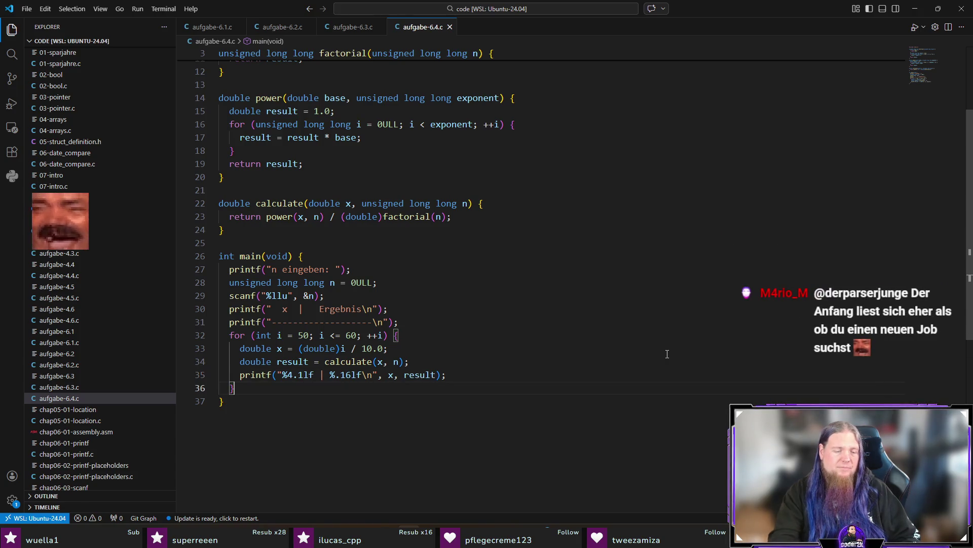
key(ctrl+grave)
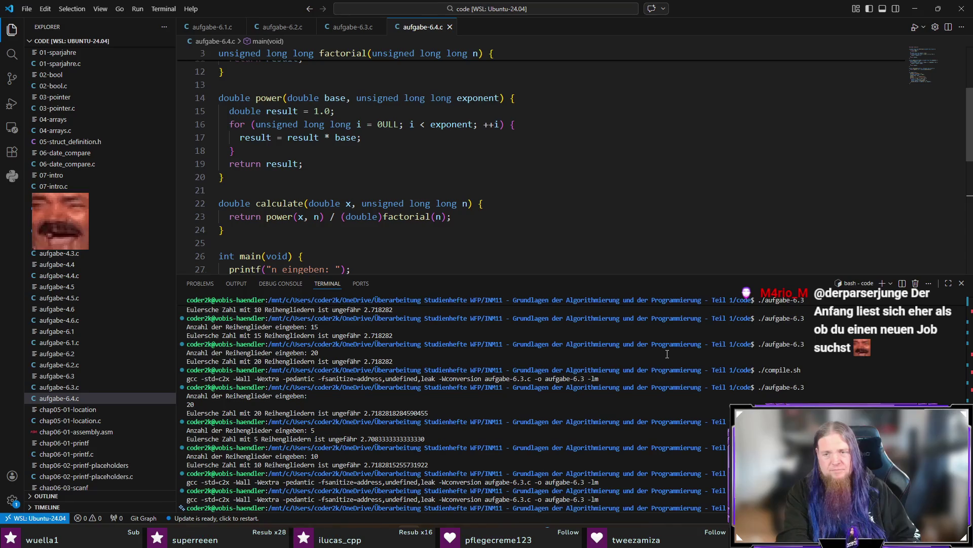
text(./compile.sh)
Run ./compile.sh and execute ./aufgabe-6.4 with n = 10.
key(Return)
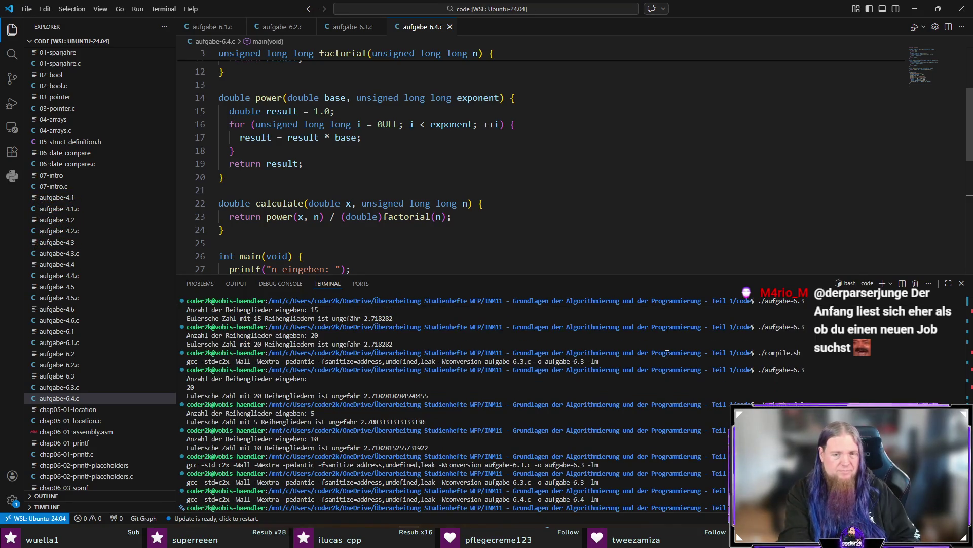
text(./aufgabe-6.4)
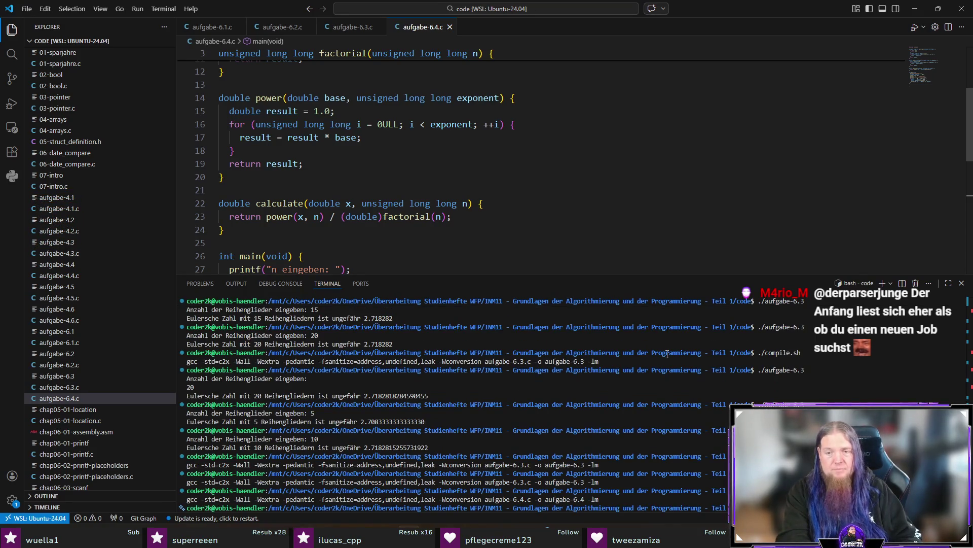
key(Return)
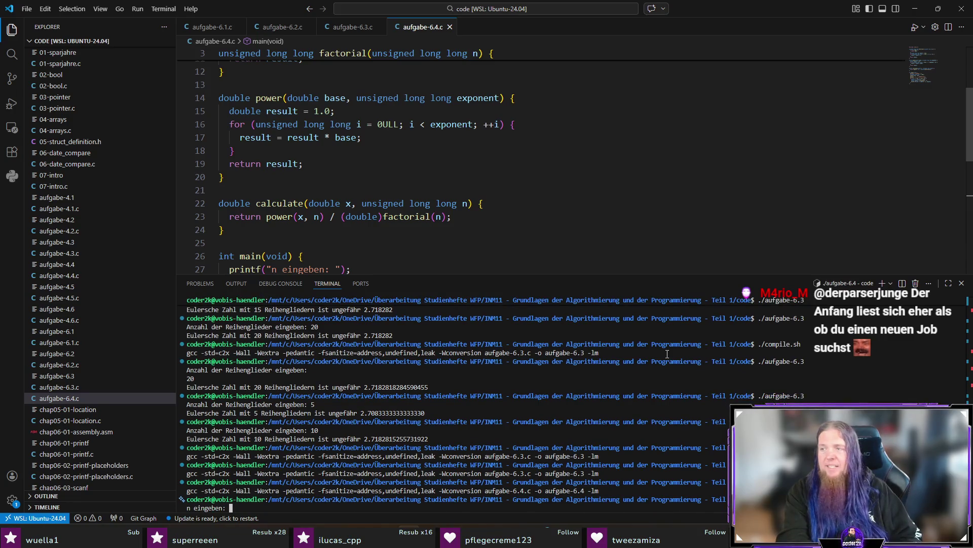
text(10)
key(Return)
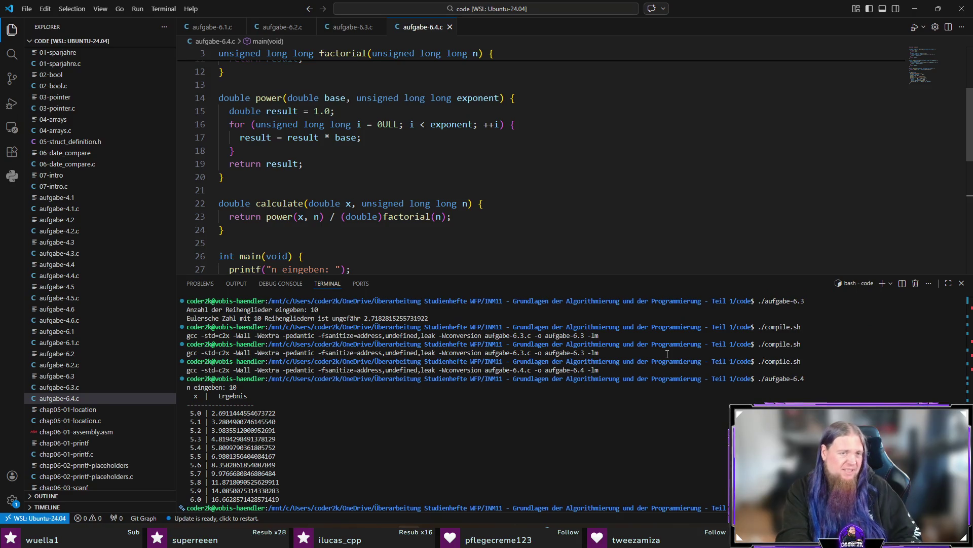
Rerun ./aufgabe-6.4 with n = 100 and n = 20 to compare the result tables.
key(Up)
key(Return)
text(100)
key(Return)
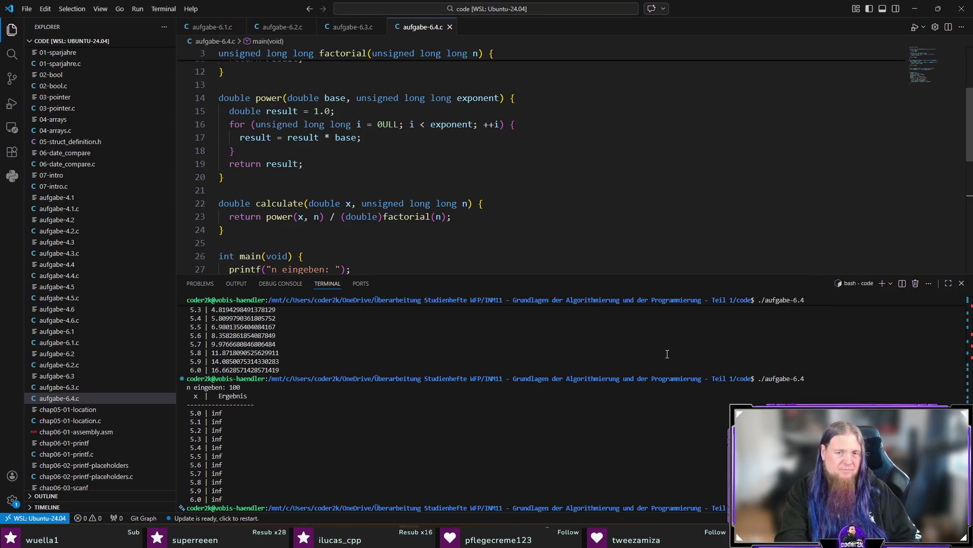
key(Up)
key(Return)
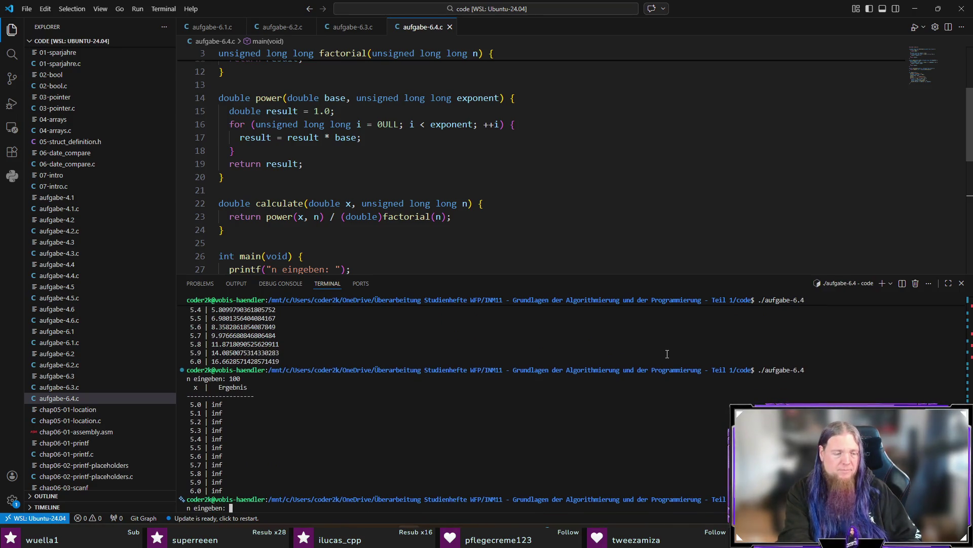
text(20)
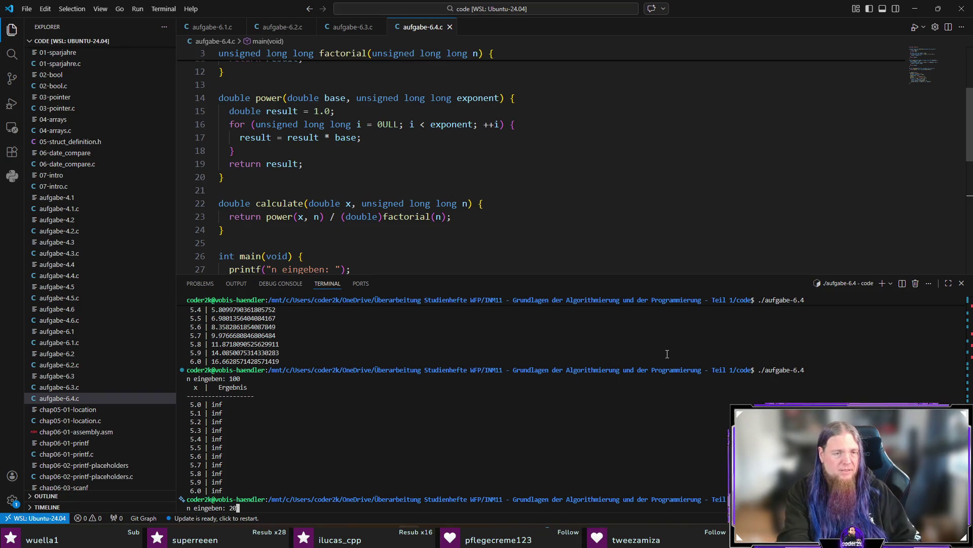
key(Return)
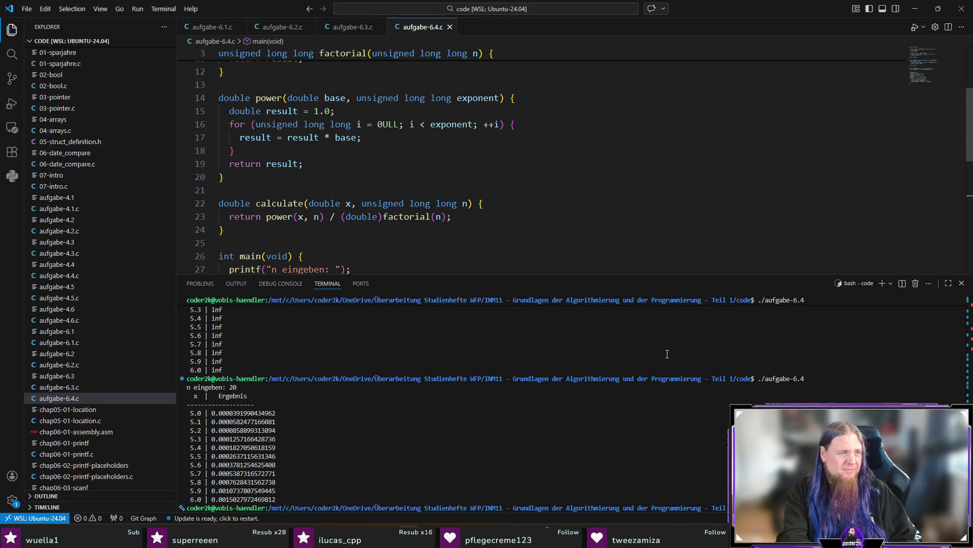
key(ctrl+j)
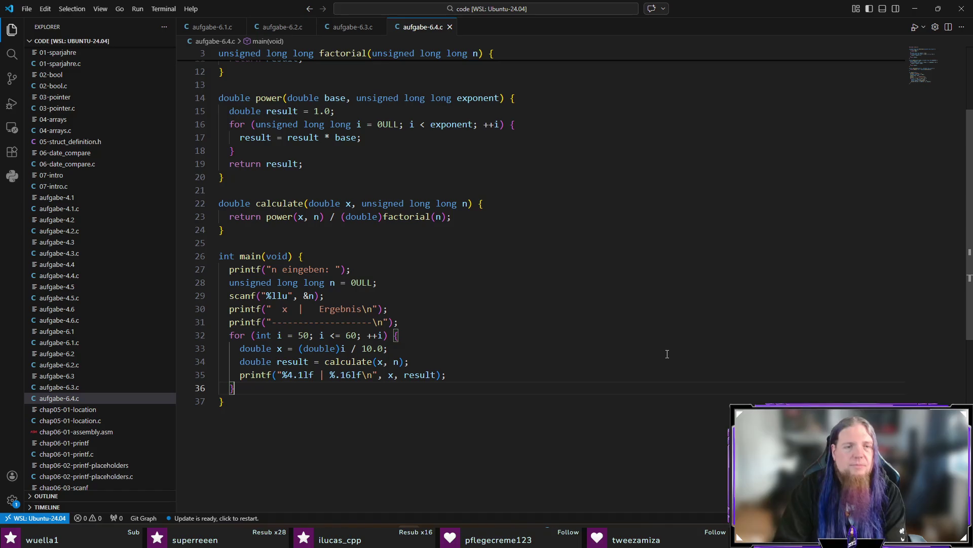
Copy the whole aufgabe-6.4.c program and switch to ChatGPT.
click(584, 412)
key(ctrl+a)
click(523, 429)
key(alt+Tab)
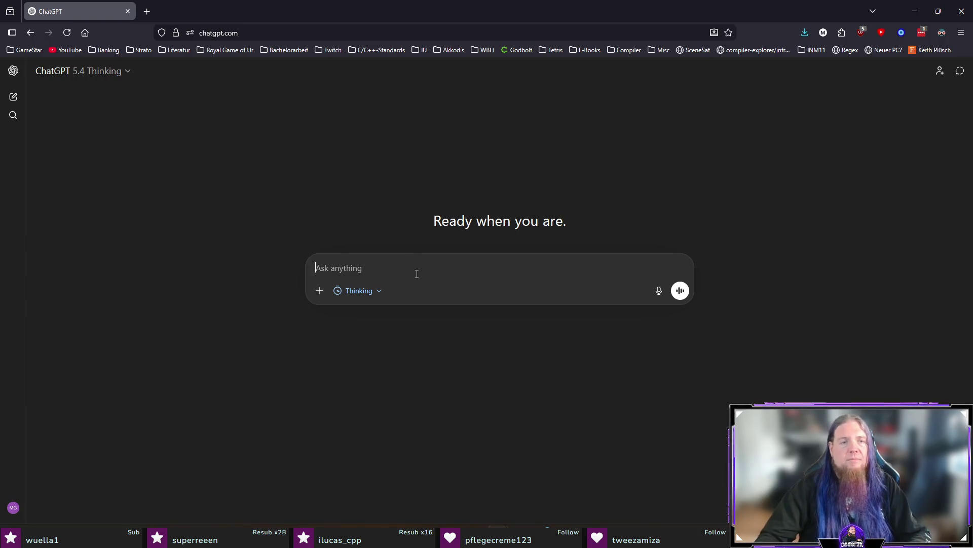
text(Look at thisprogram:)
Send ChatGPT the pasted code asking which formula it evaluates and whether it is commonly known.
key(shift+Return)
key(shift+Return)
text(```)
key(shift+Return)
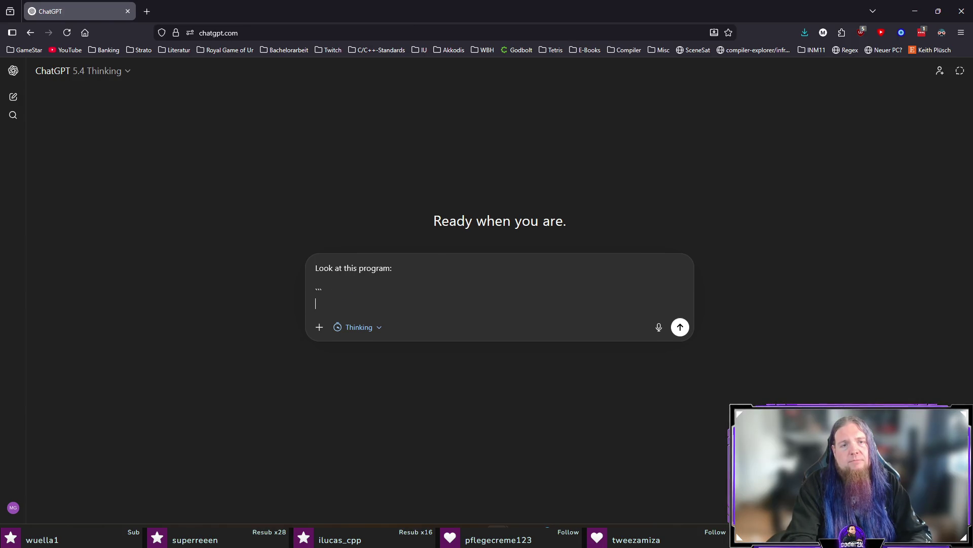
key(ctrl+v)
key(shift+Return)
text(```)
key(shift+Return)
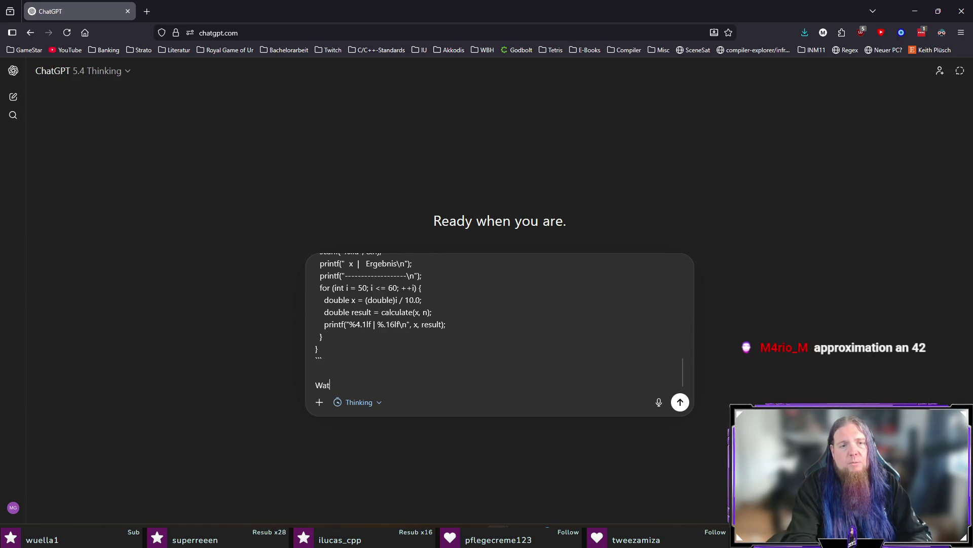
text(hat formula that is pr)
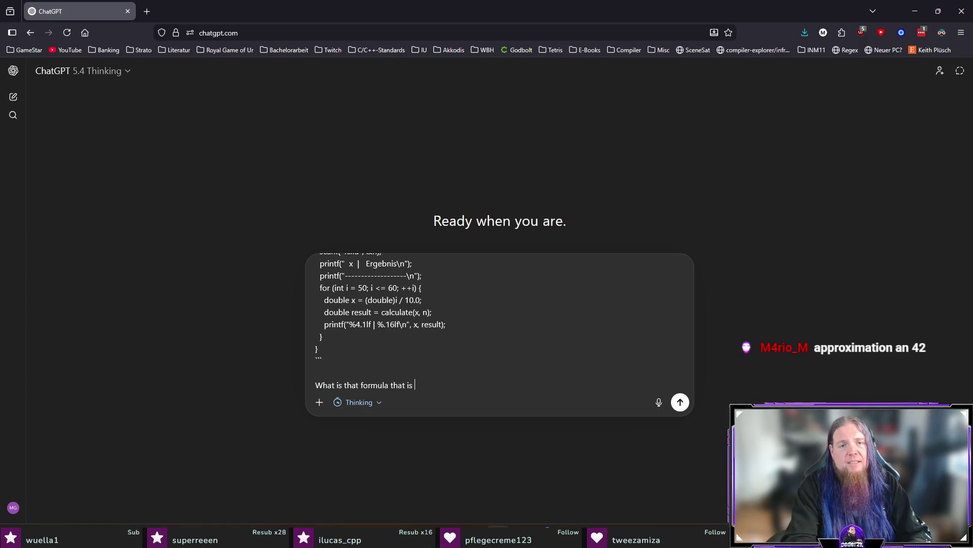
text(inte)
key(BackSpace)
key(BackSpace)
key(BackSpace)
text(evaluated there)
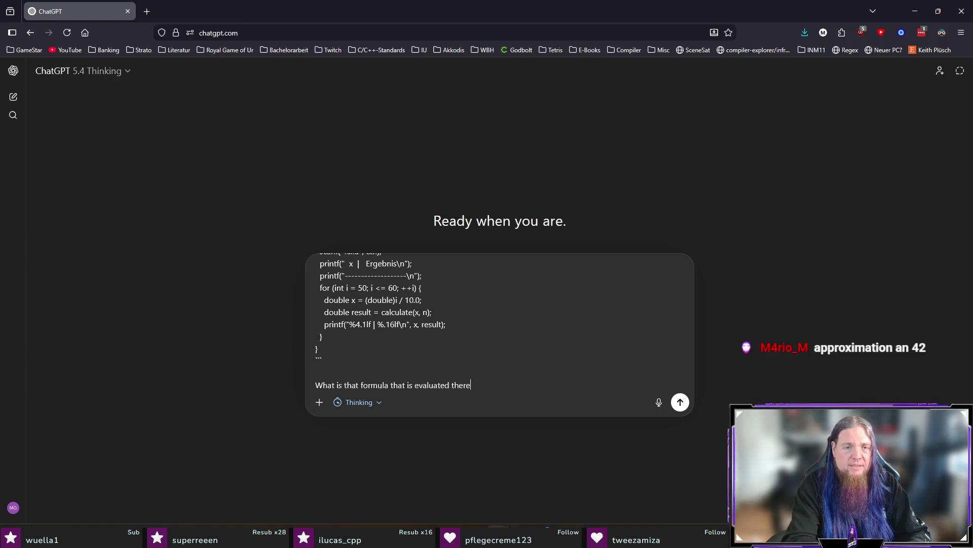
text(t stand)
text( for? Is it something)
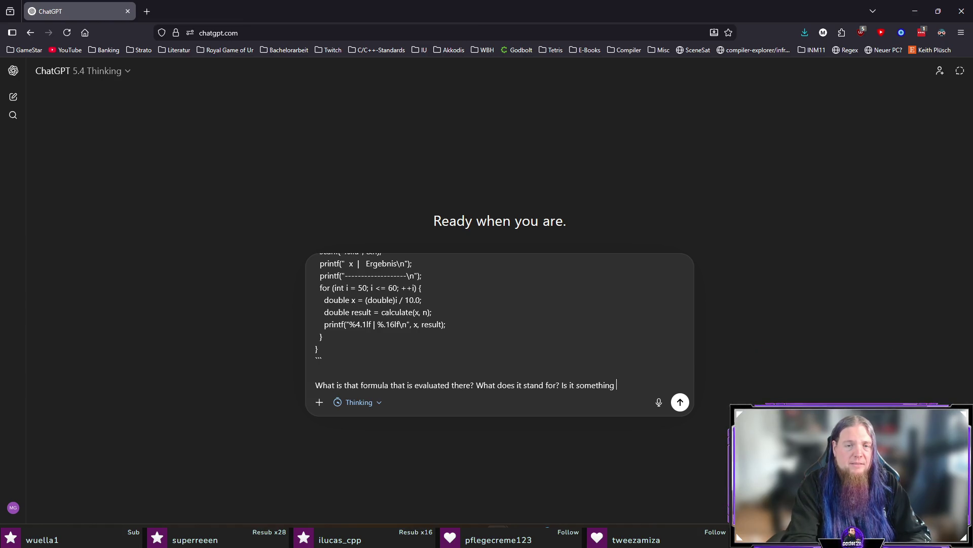
text(wn?)
key(Left)
key(Left)
key(Left)
text(commonly)
key(Return)
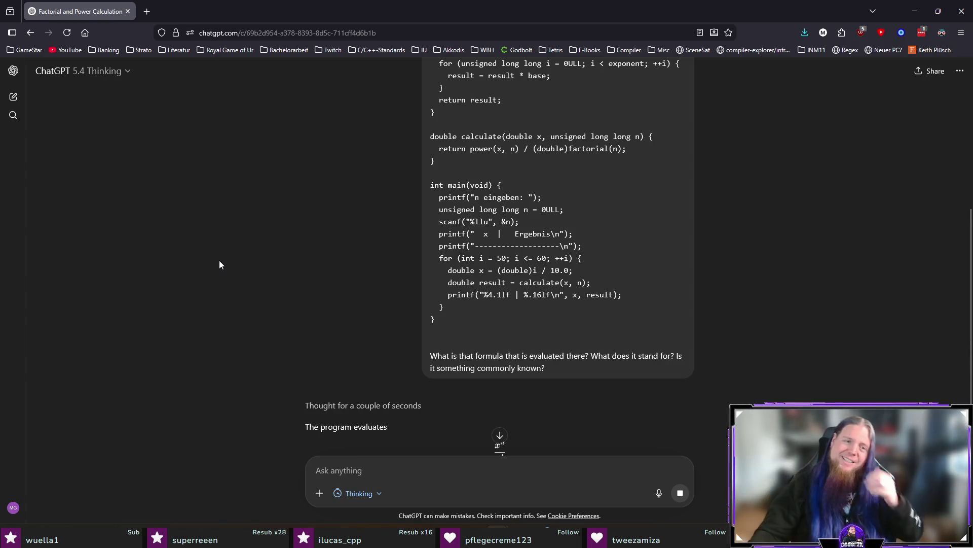
scroll(220, 260, down, 3)
scroll(221, 264, down, 1)
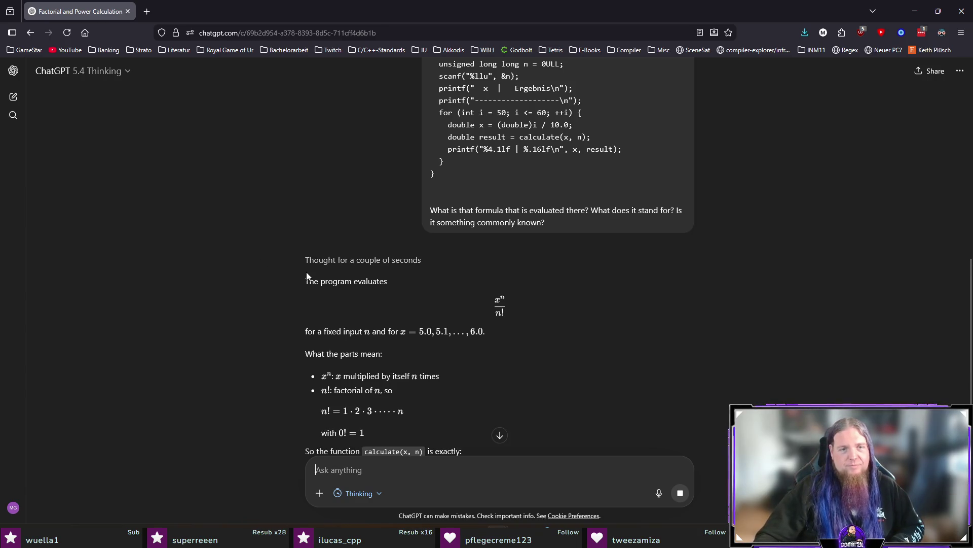
scroll(816, 309, down, 2)
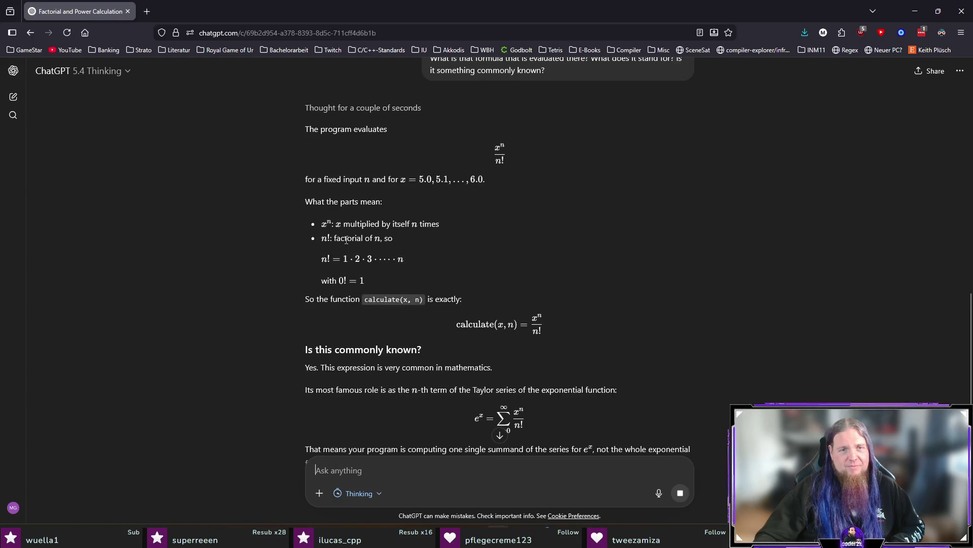
scroll(343, 302, down, 2)
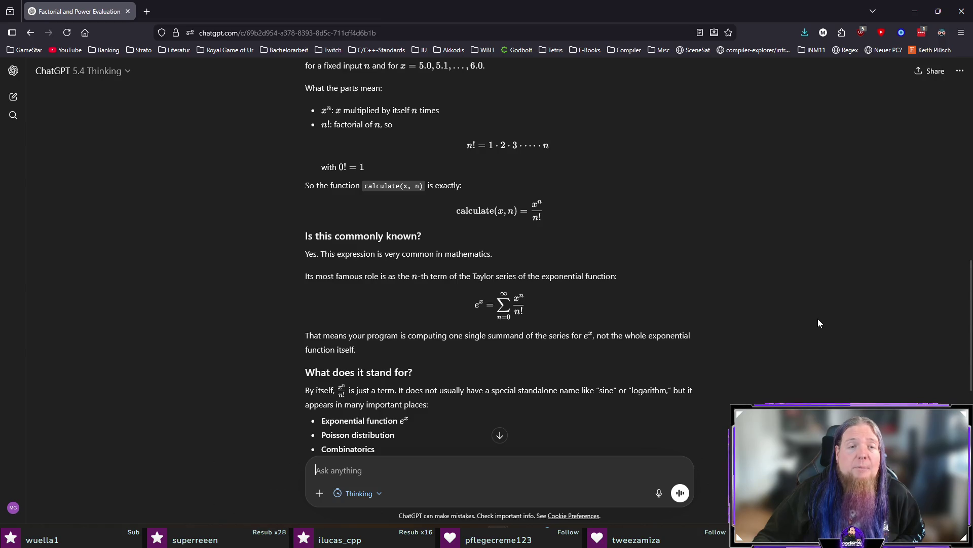
scroll(818, 319, down, 2)
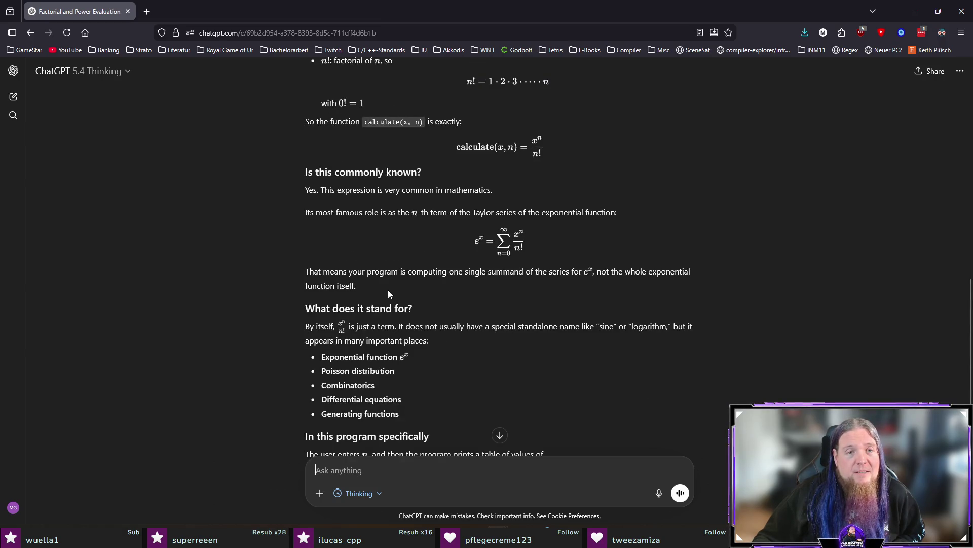
Read the answer's summand and e^x explanation, then minimize Firefox to reveal the code.
double_click(504, 274)
click(502, 294)
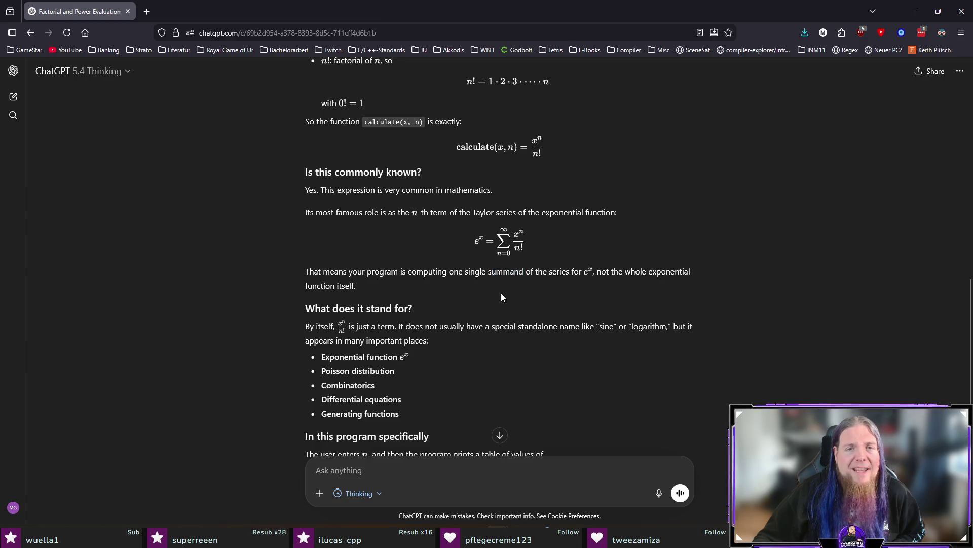
drag(489, 271, 526, 272)
click(541, 305)
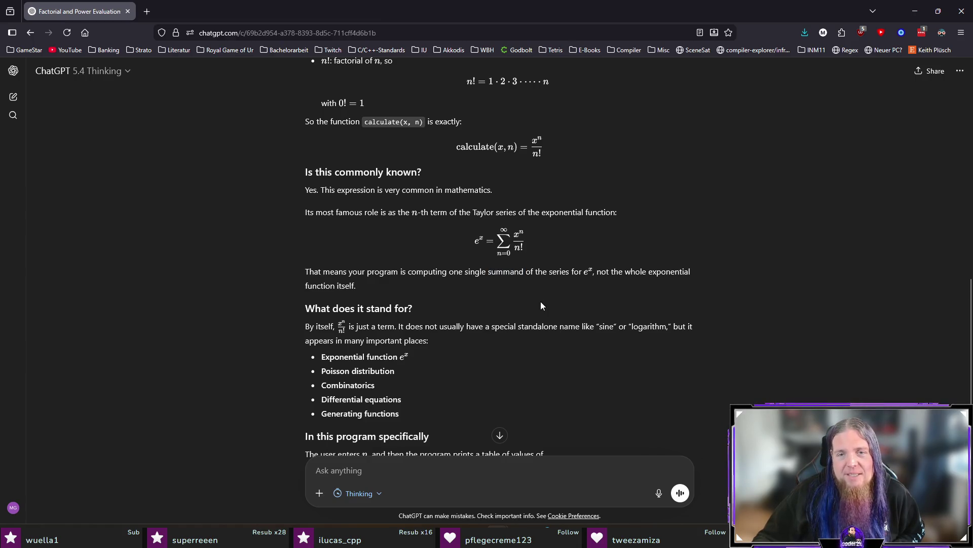
drag(581, 272, 611, 281)
click(763, 308)
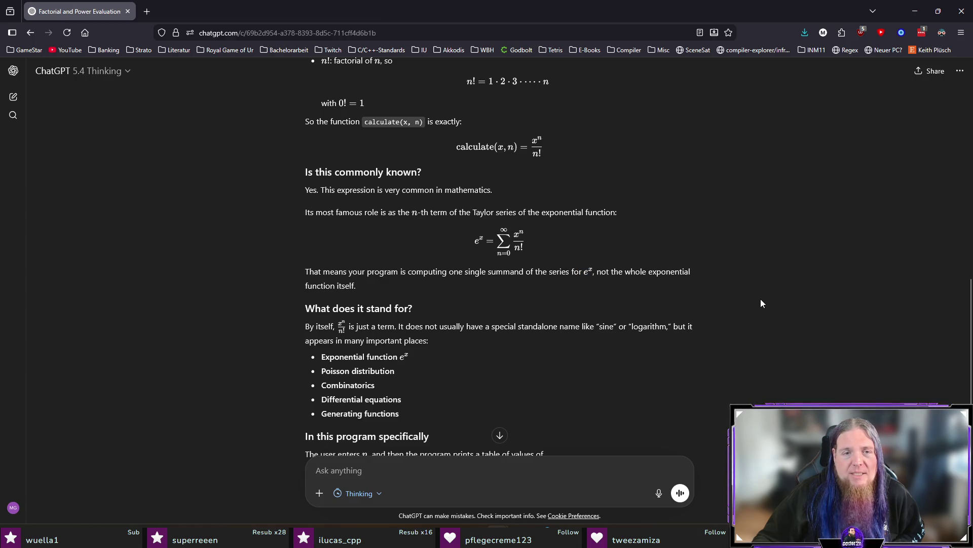
scroll(761, 303, down, 3)
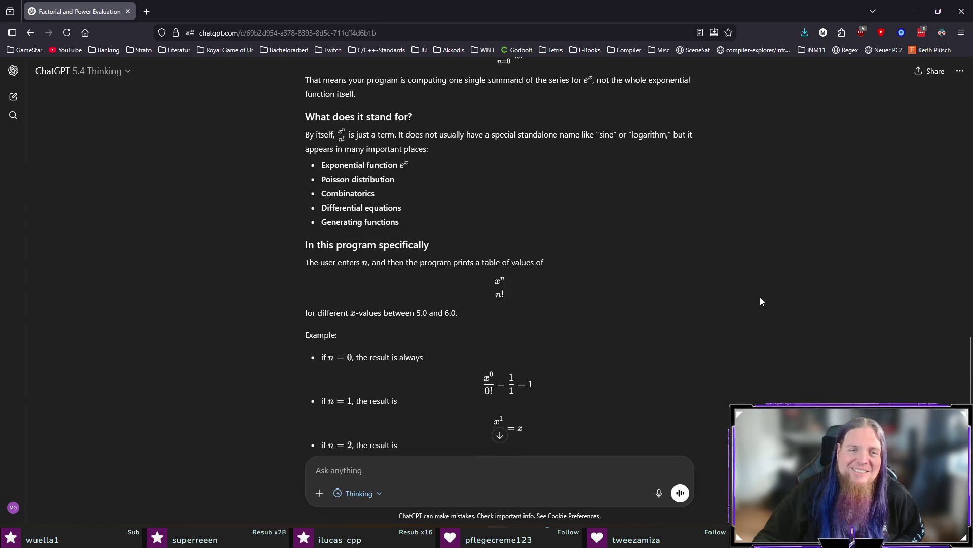
scroll(760, 298, down, 3)
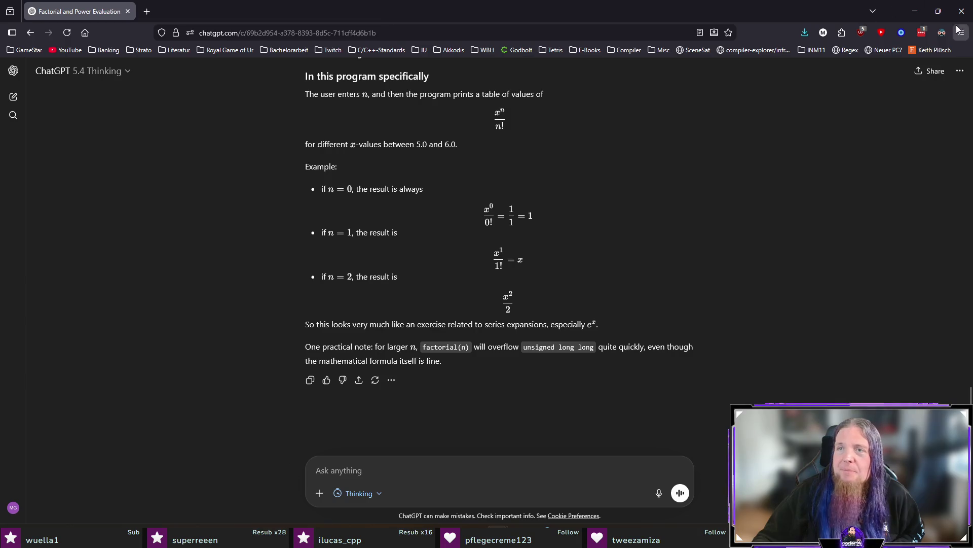
click(961, 11)
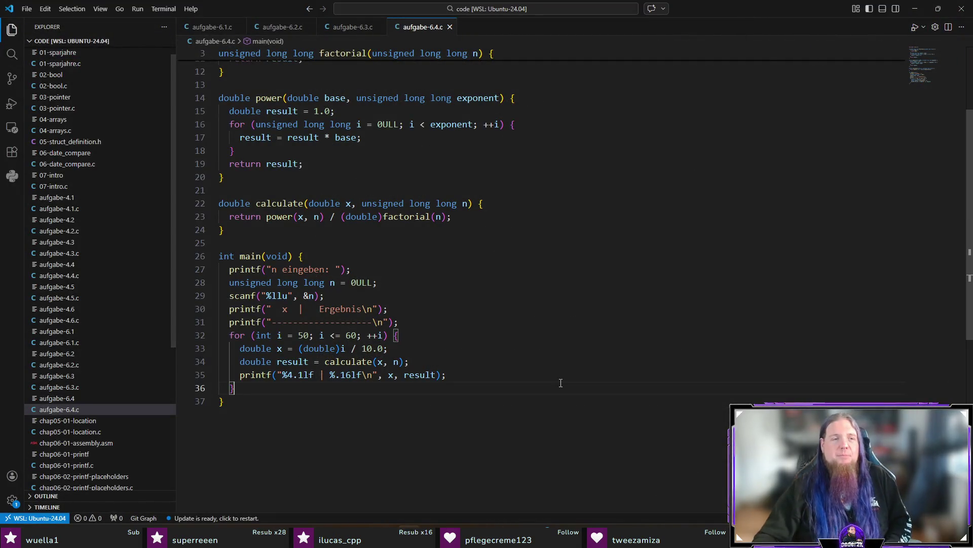
Review the output loop, table header and power function, then return to kapitel07.tex in TeXstudio.
click(549, 391)
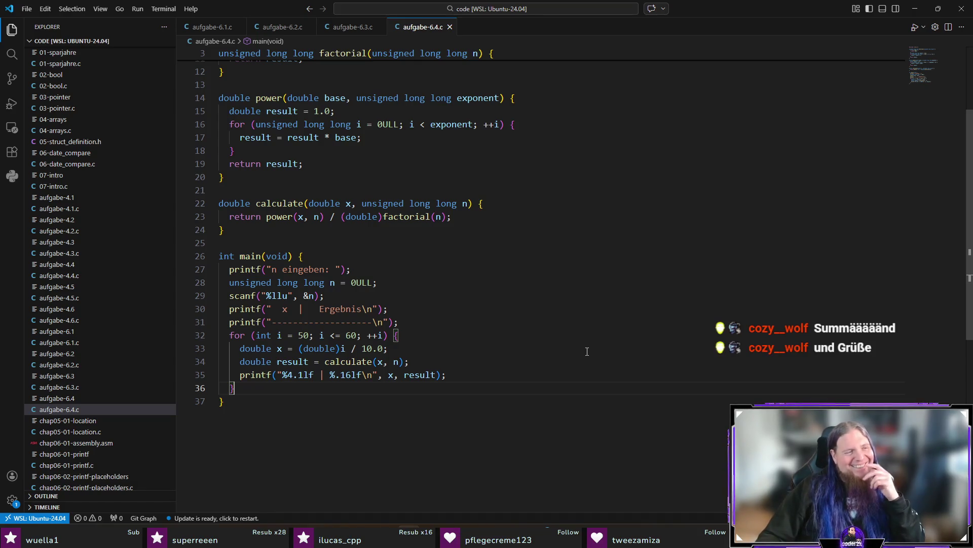
click(579, 313)
scroll(579, 312, up, 3)
scroll(578, 313, down, 5)
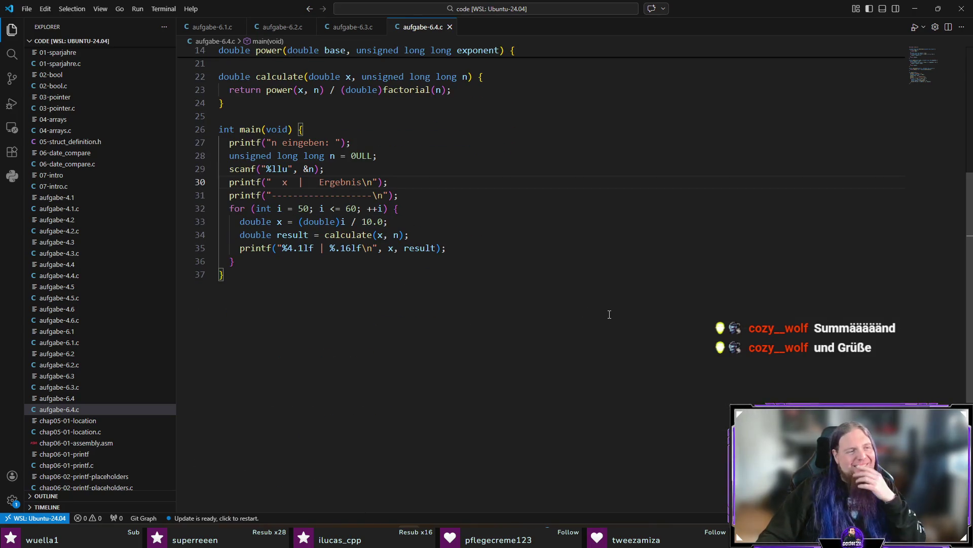
scroll(547, 311, up, 5)
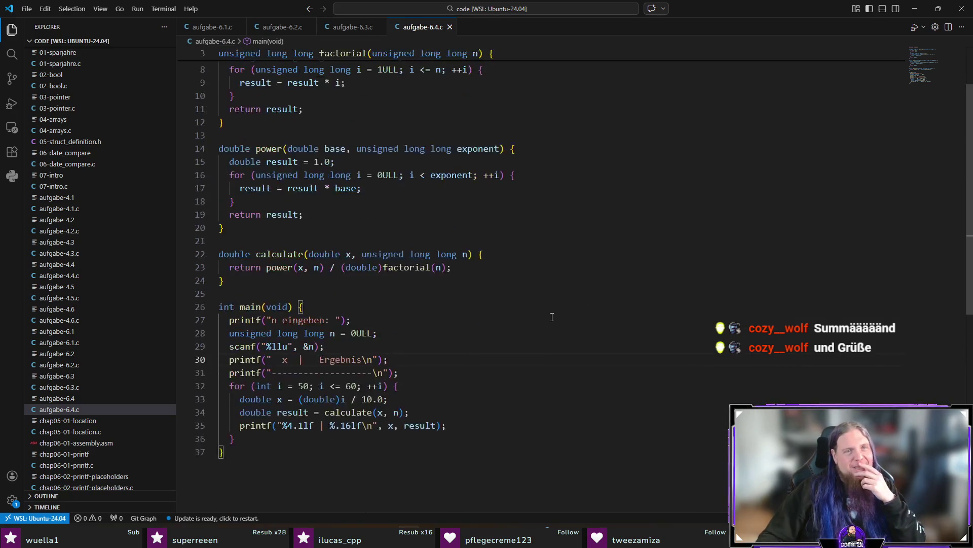
click(579, 293)
key(alt+Tab)
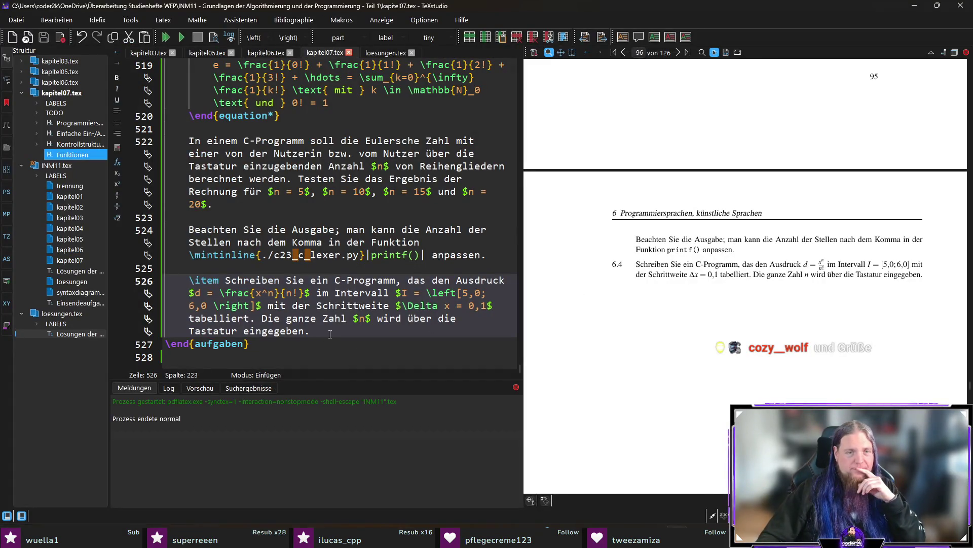
Paste a Mögliche Lösung item for aufgabe-6.4.c after the 6.3 solution in loesungen.tex and recompile.
click(392, 52)
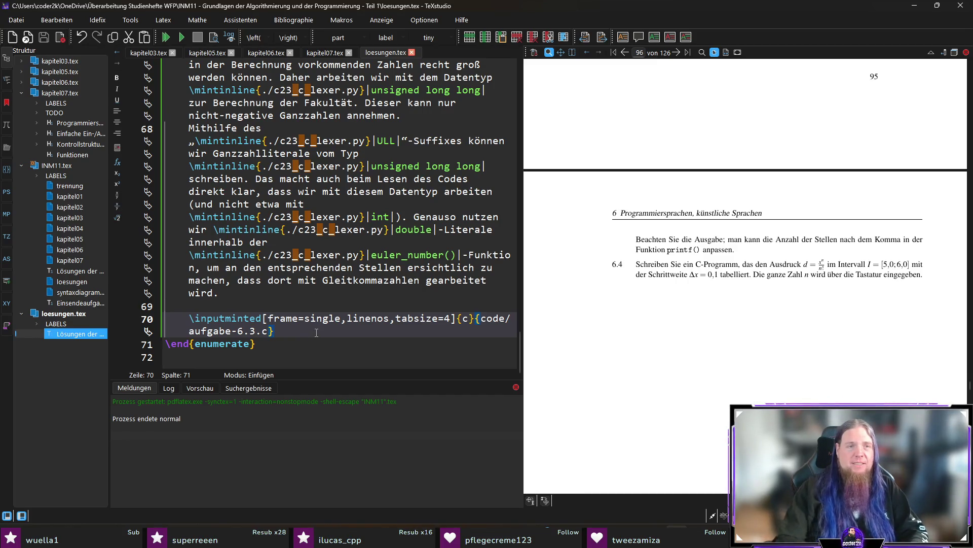
scroll(315, 333, up, 5)
drag(275, 192, 189, 166)
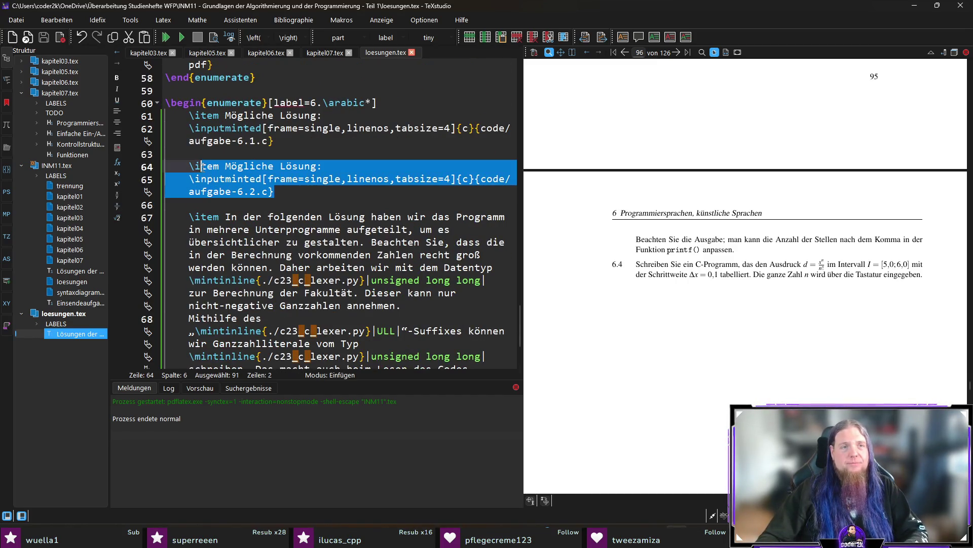
scroll(228, 228, down, 5)
click(320, 327)
key(Return)
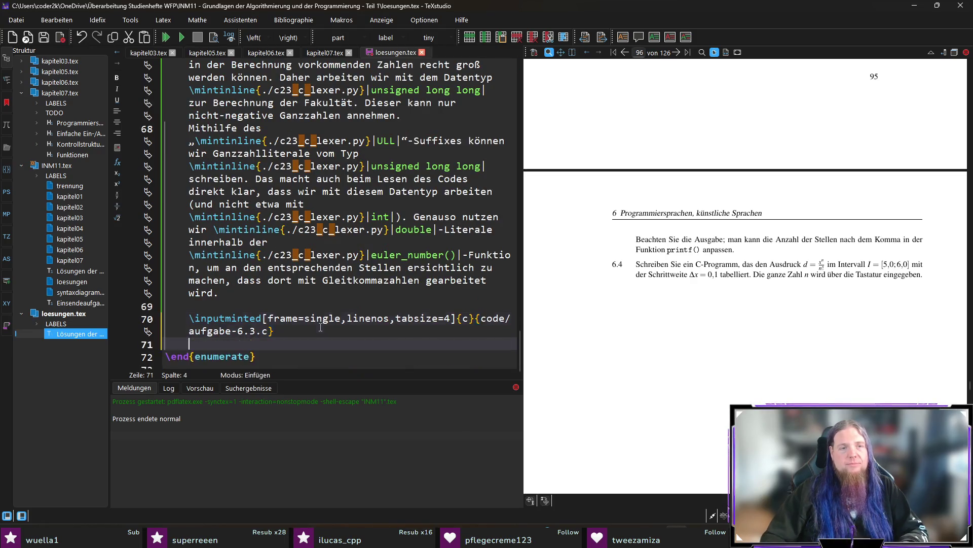
text(\item Mögliche Lösung:     \inputminted[frame=single,linenos,tabsize=4]{c}{code/aufgabe-6.2.c})
key(shift+Right)
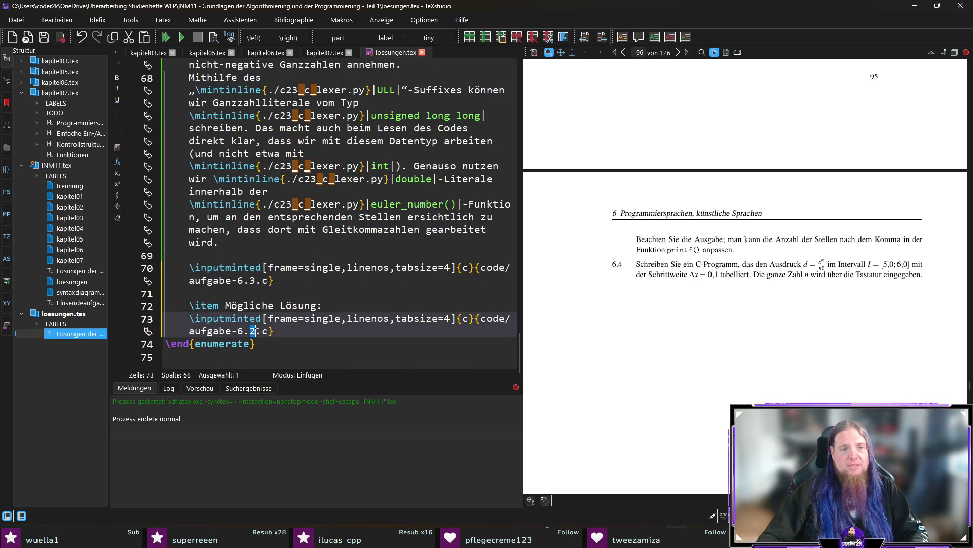
text(4)
key(F5)
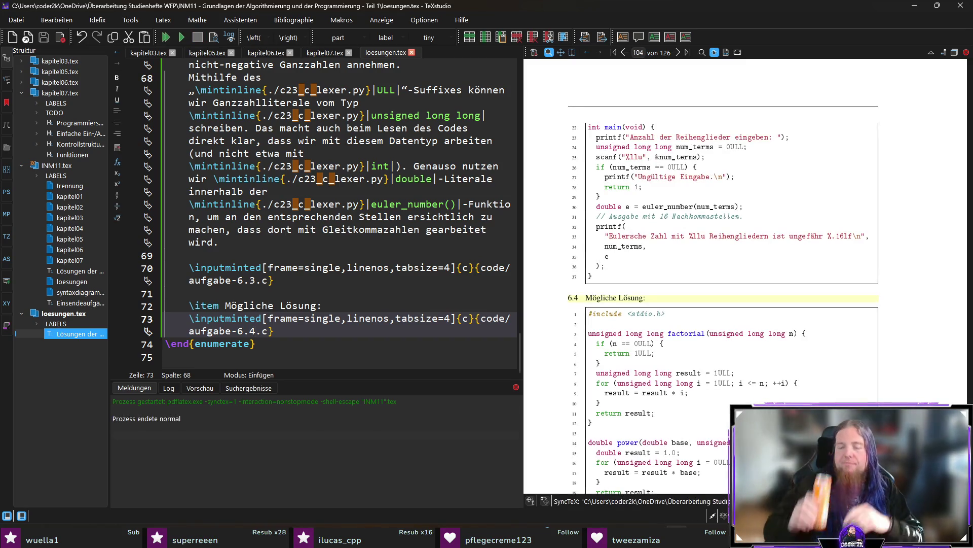
scroll(658, 373, down, 2)
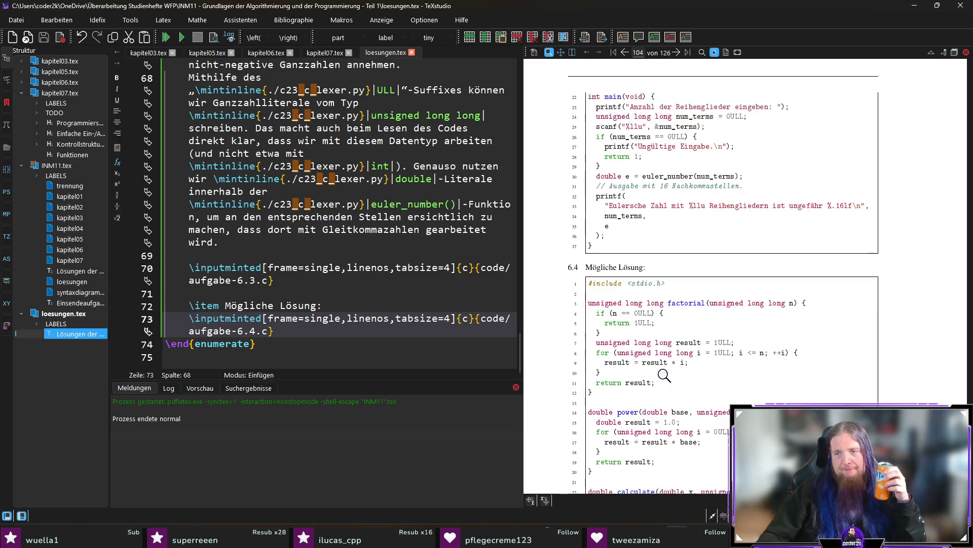
scroll(723, 370, down, 2)
scroll(738, 359, down, 1)
scroll(738, 359, down, 1)
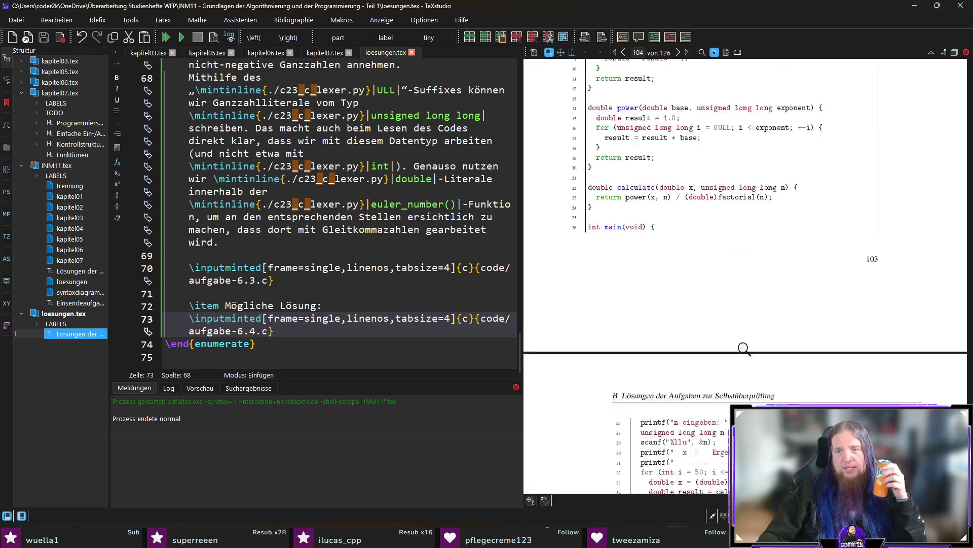
scroll(743, 348, down, 2)
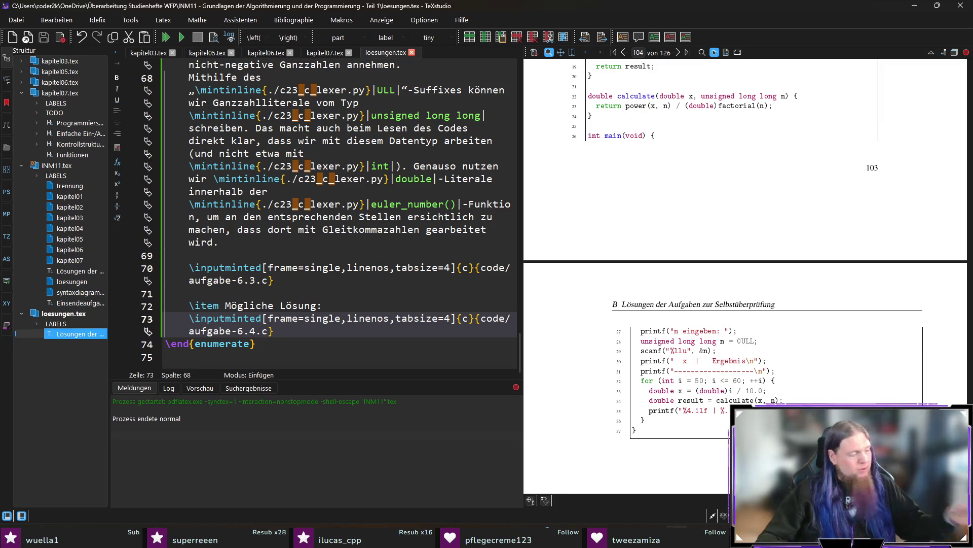
key(alt+Tab)
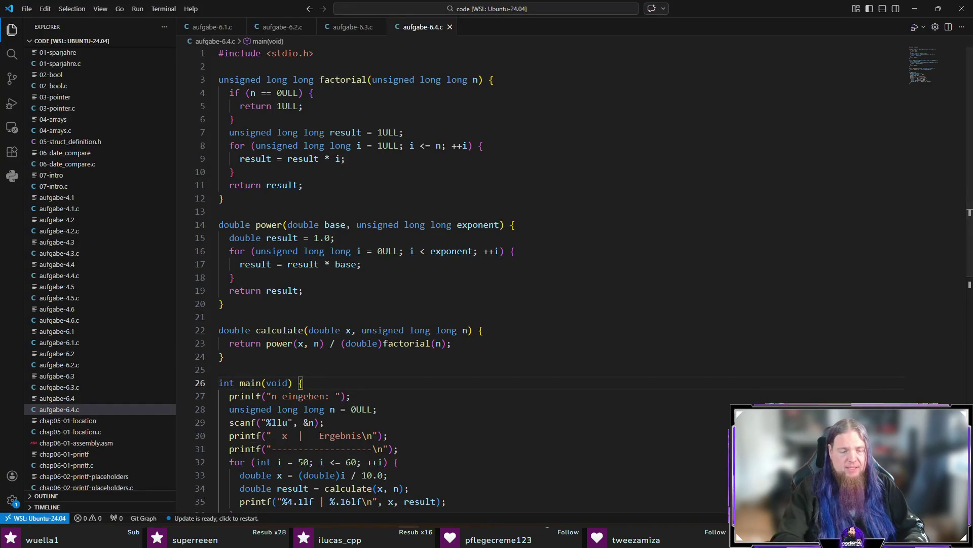
Rebuild aufgabe-6.4 in the terminal and run it with n = 20.
key(ctrl+grave)
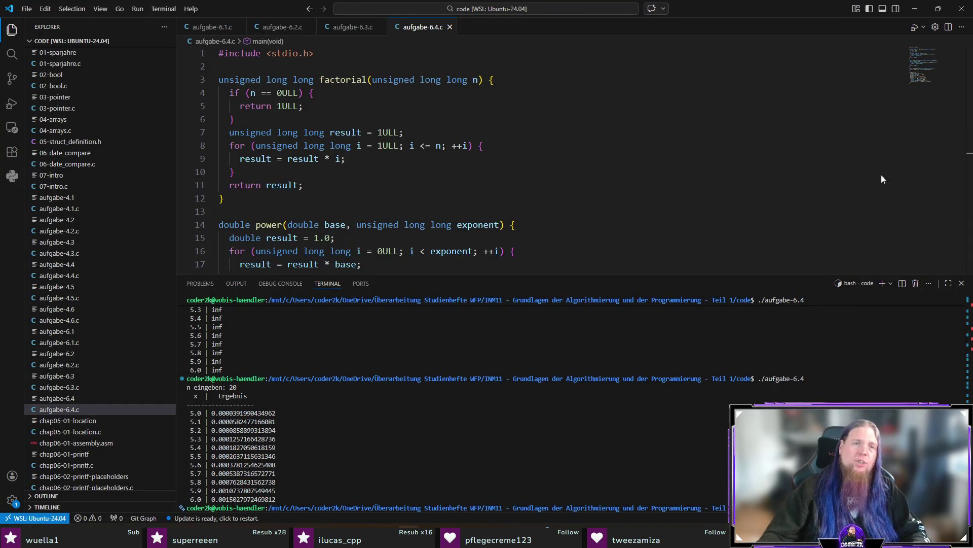
scroll(488, 215, down, 2)
scroll(487, 214, down, 5)
scroll(488, 214, down, 2)
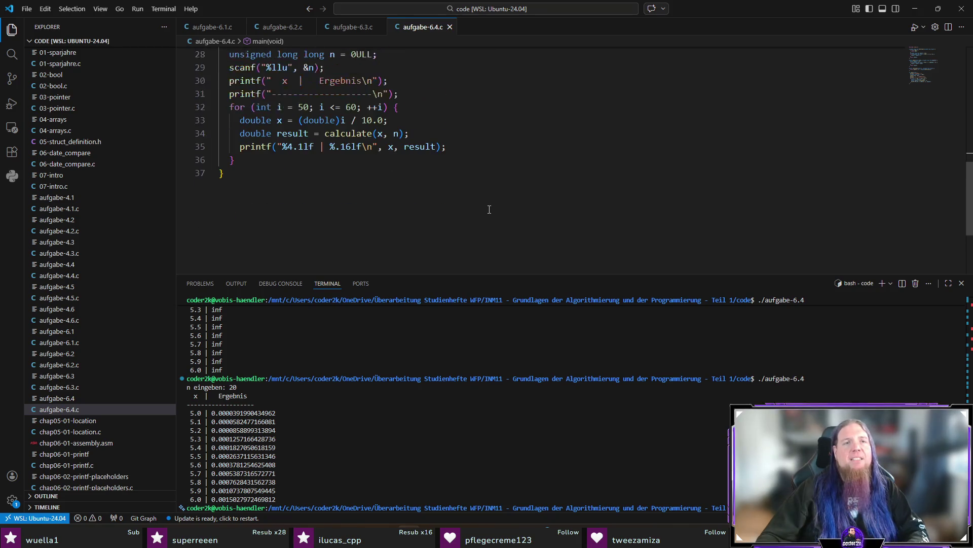
click(299, 93)
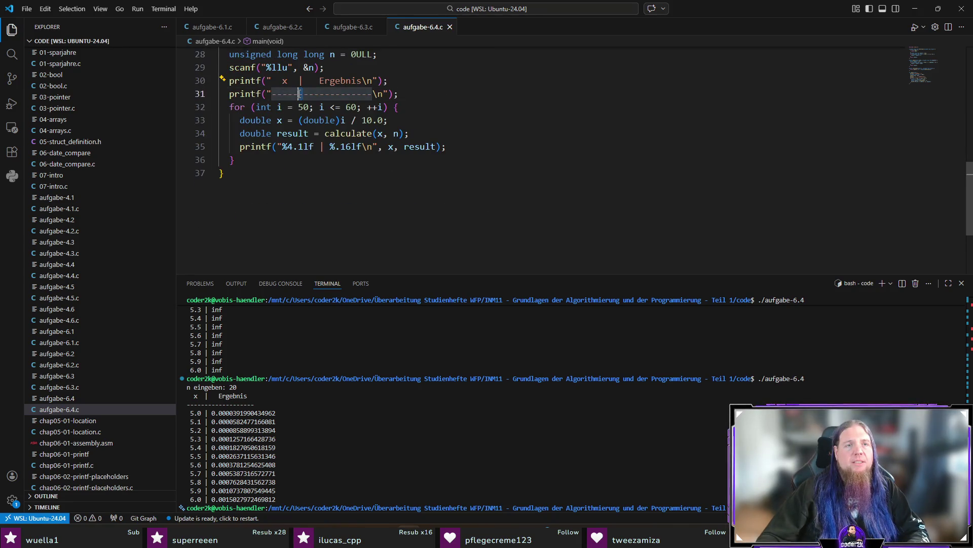
text(|)
scroll(314, 162, up, 1)
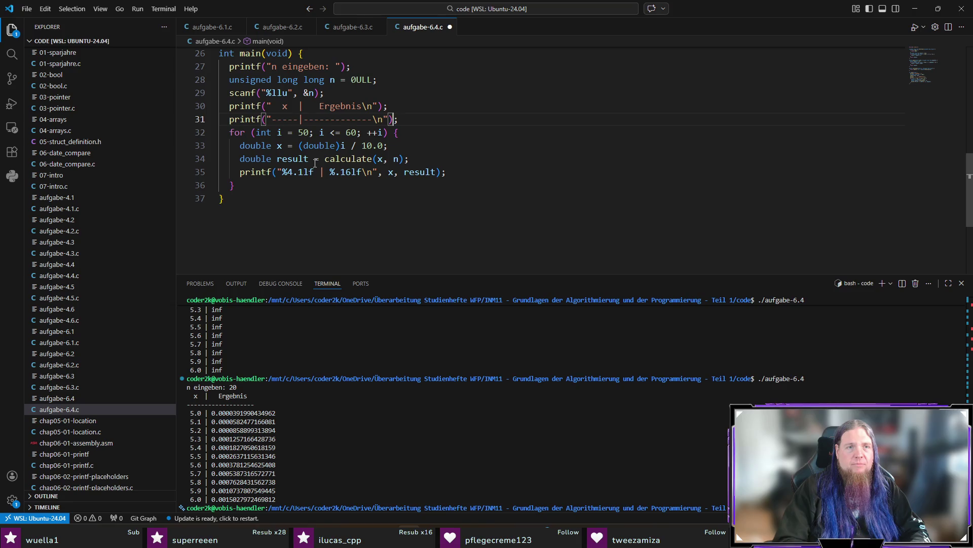
text(---------)
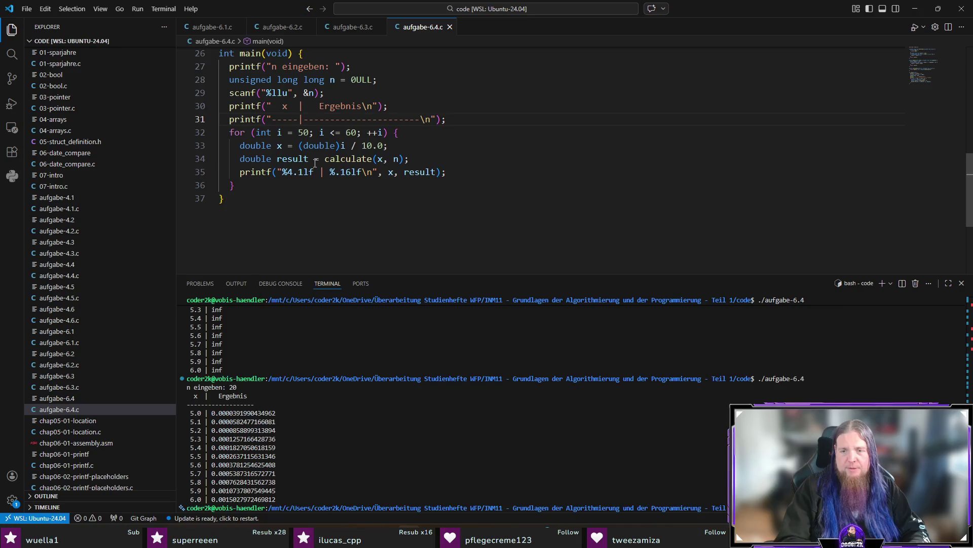
key(Up)
key(Up)
key(Return)
key(Up)
key(Up)
key(Return)
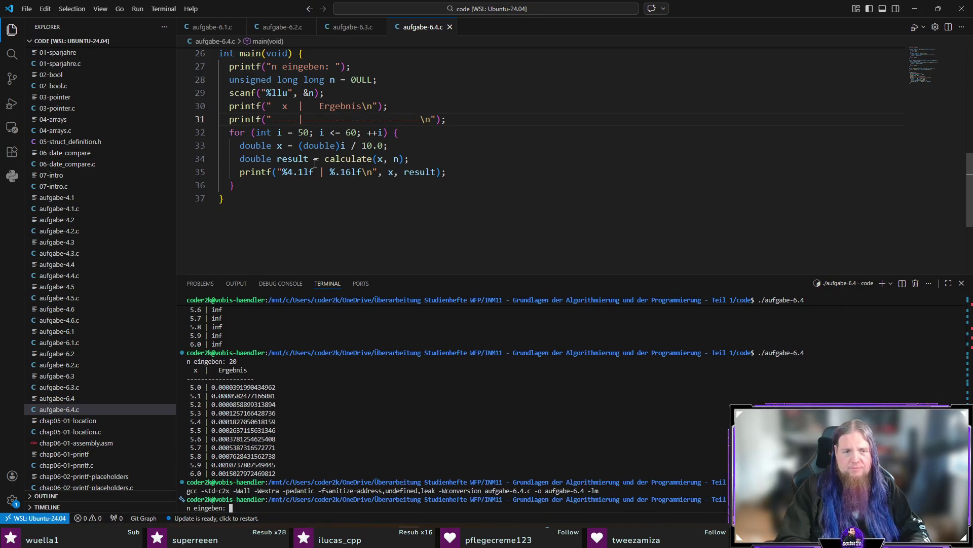
text(20)
key(Return)
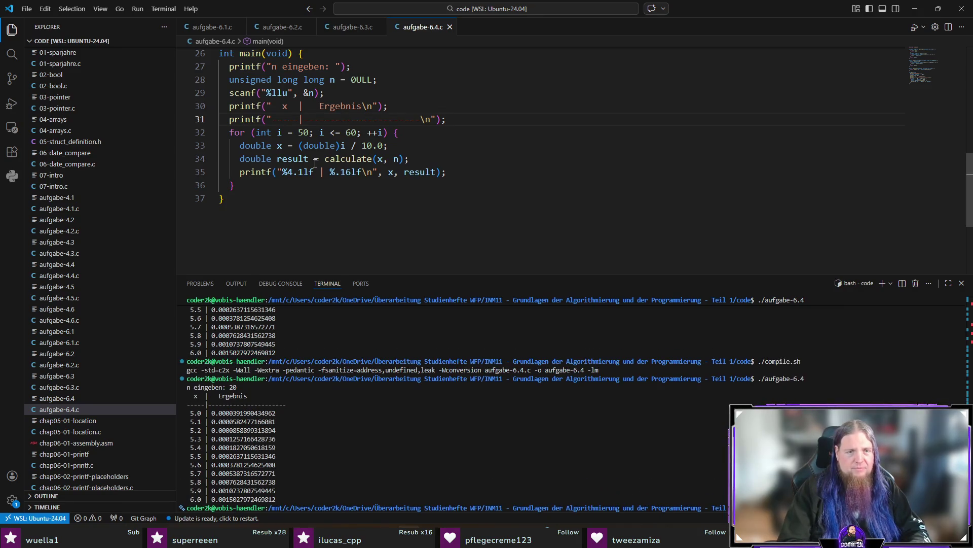
Trim two dashes from the table divider, save, rebuild and rerun with n = 10 and n = 1.
click(421, 119)
key(BackSpace)
key(BackSpace)
key(ctrl+s)
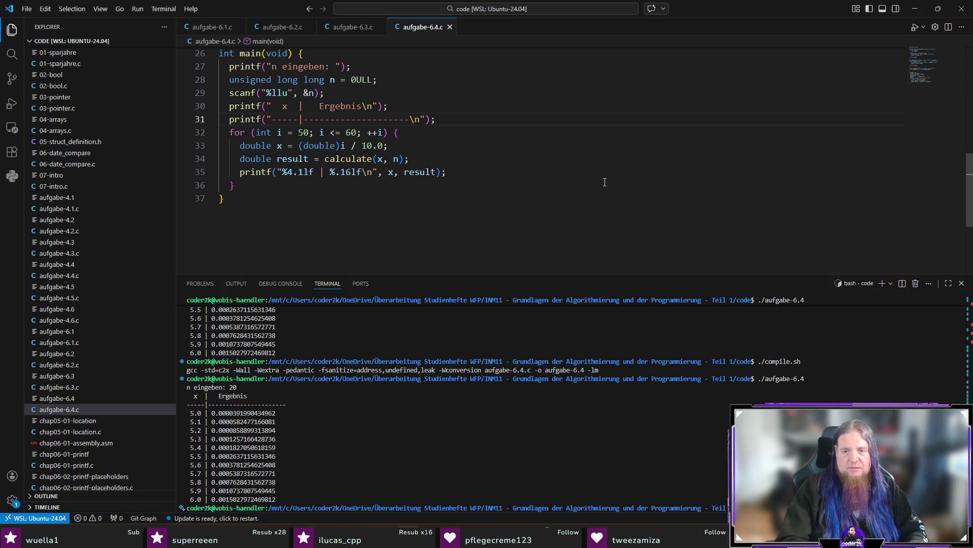
key(Return)
key(Return)
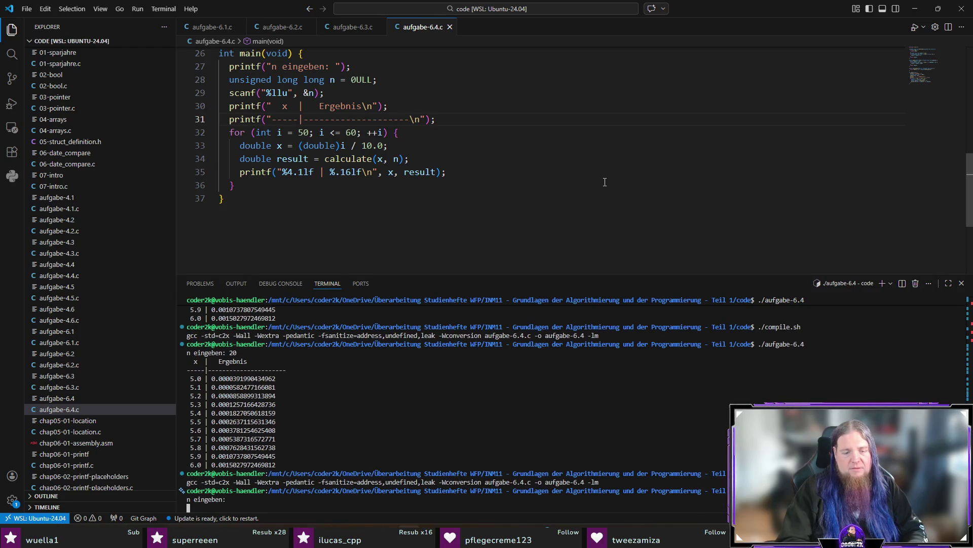
text(20)
key(Return)
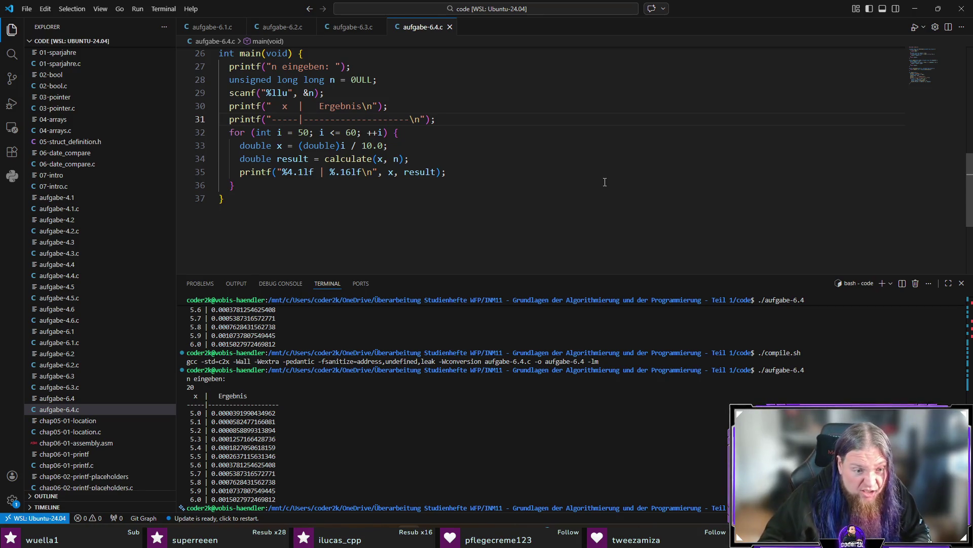
key(Return)
text(10)
key(Return)
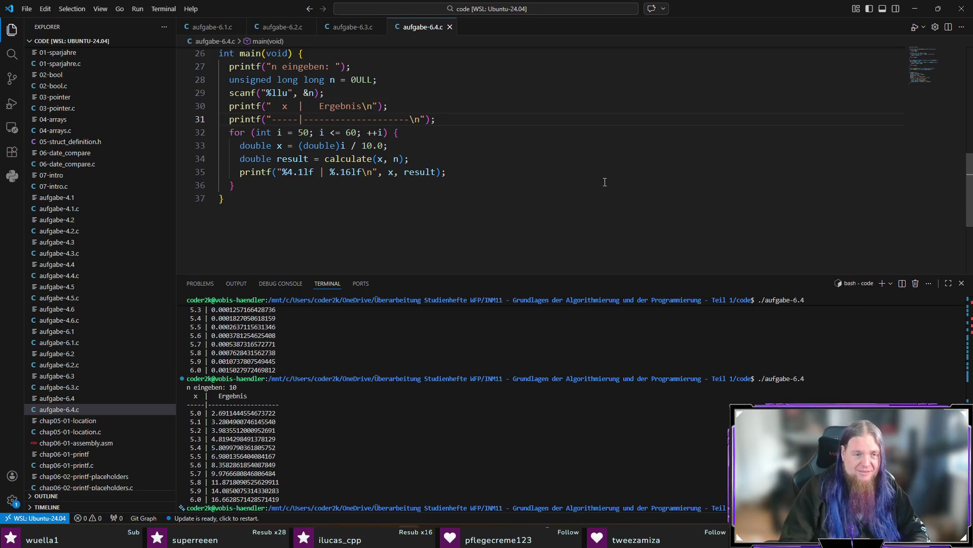
key(Return)
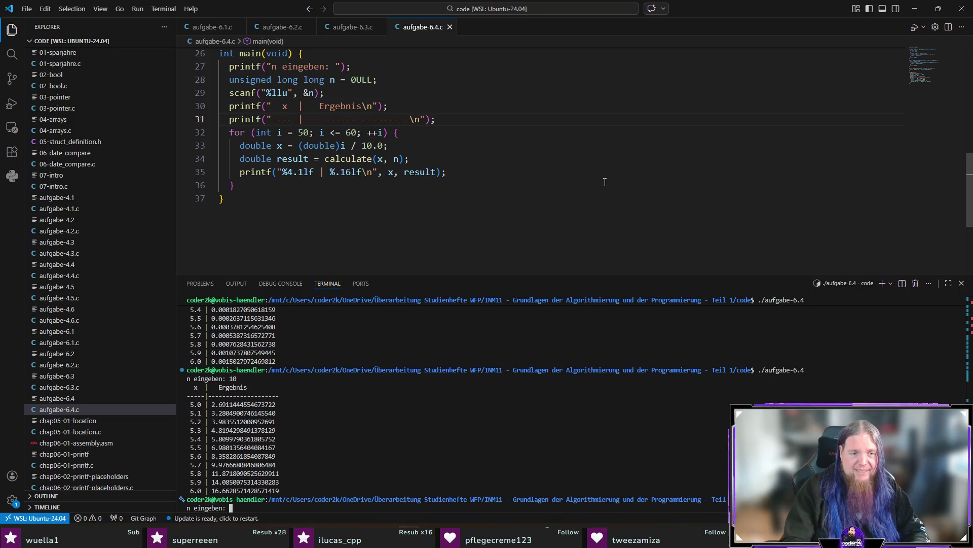
text(1)
key(Return)
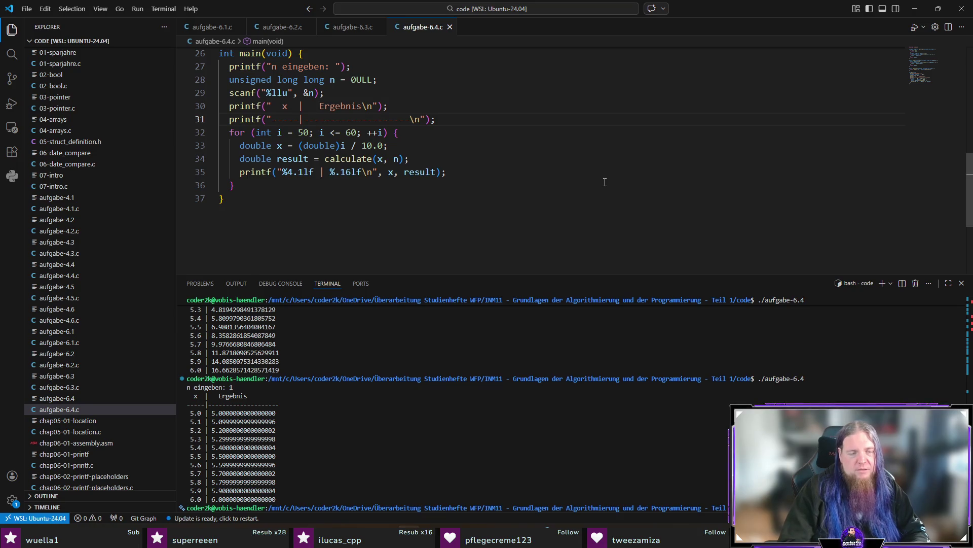
Hide the terminal and recompile the study guide in TeXstudio.
key(ctrl+j)
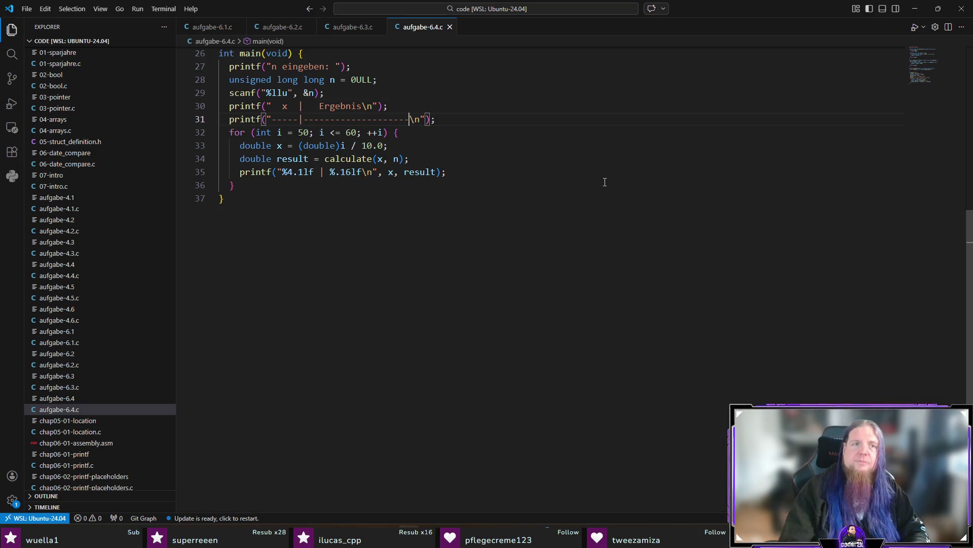
scroll(605, 183, up, 8)
scroll(605, 182, down, 2)
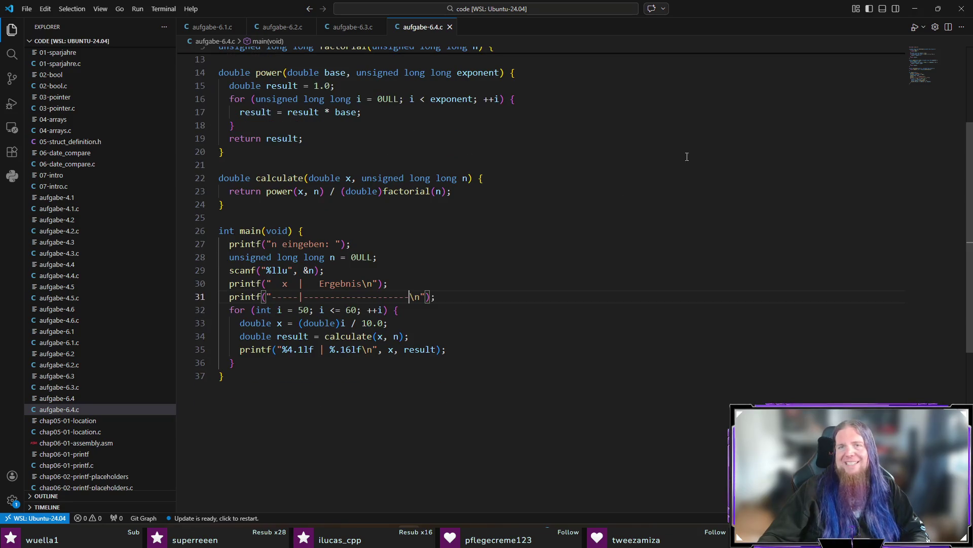
key(alt+Tab)
key(End)
key(F5)
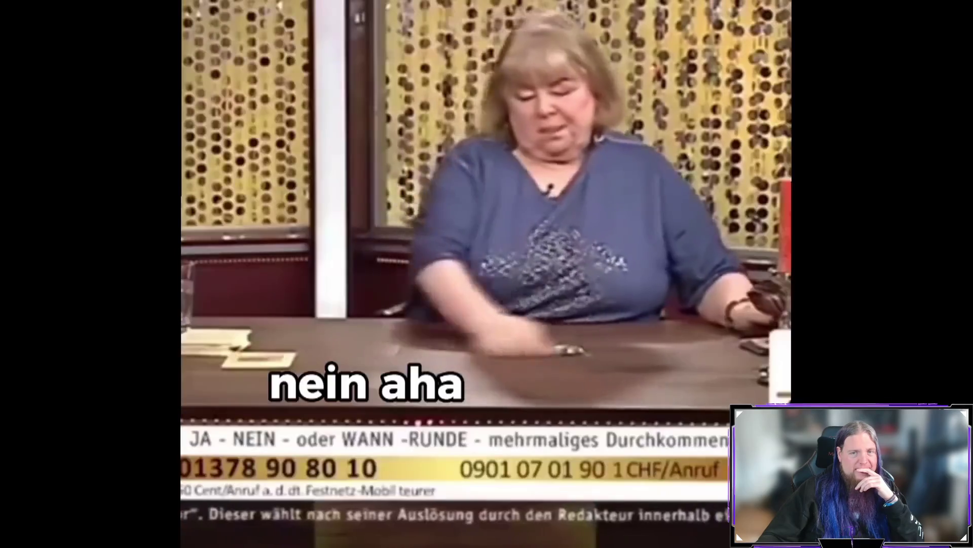
scroll(850, 302, down, 1)
scroll(849, 301, down, 3)
scroll(849, 301, down, 1)
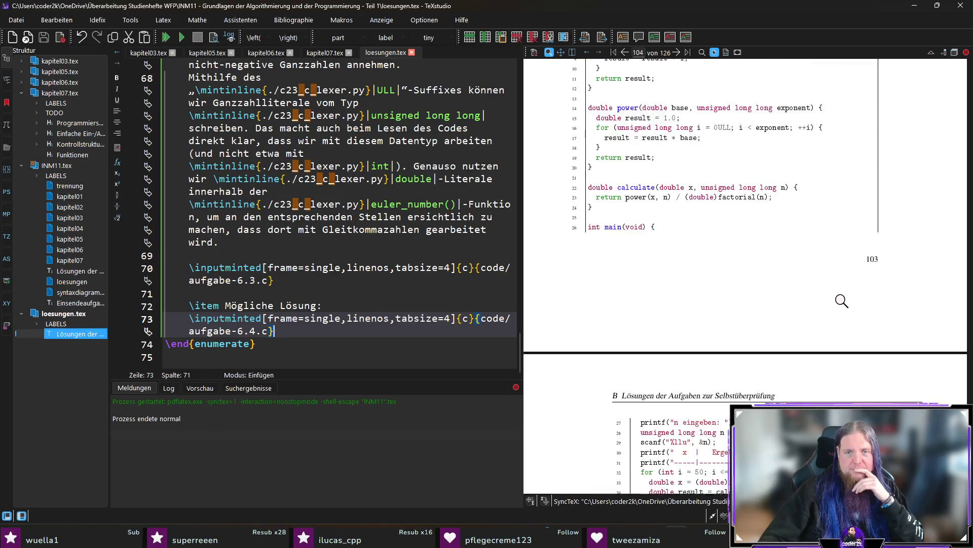
scroll(847, 305, down, 2)
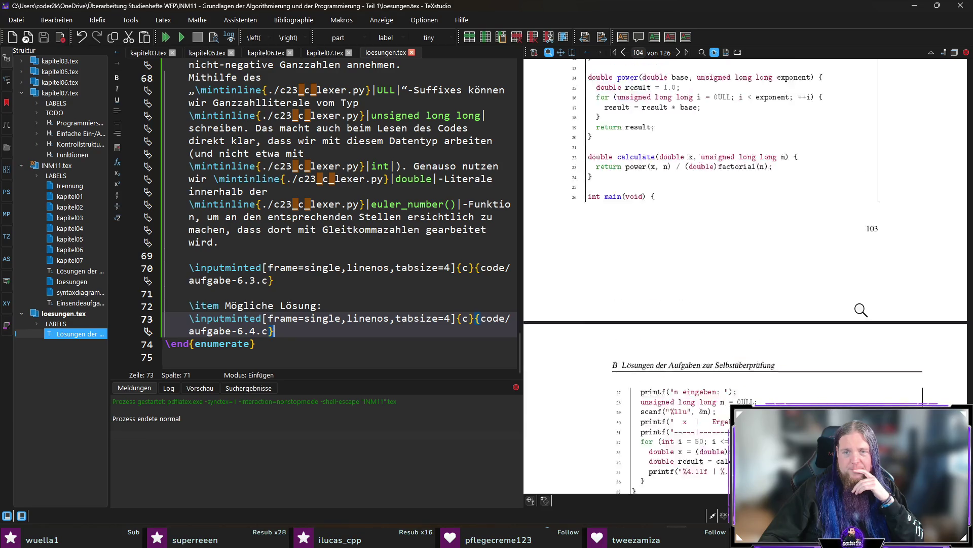
scroll(861, 310, up, 2)
scroll(861, 309, down, 1)
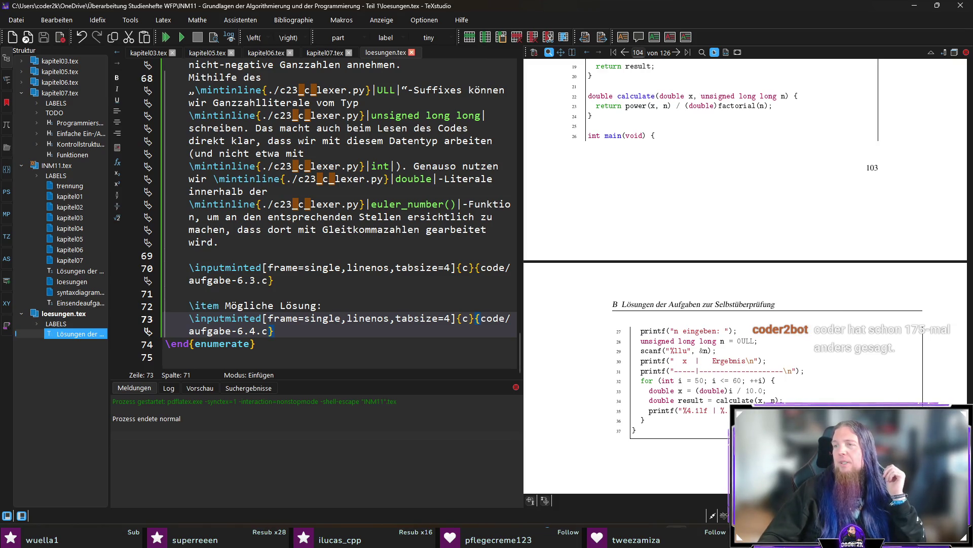
scroll(341, 260, up, 3)
scroll(342, 260, up, 2)
scroll(341, 260, up, 2)
scroll(342, 258, down, 7)
Switch to the kapitel07.tex source after checking the aufgabe-6.4 listing.
click(326, 54)
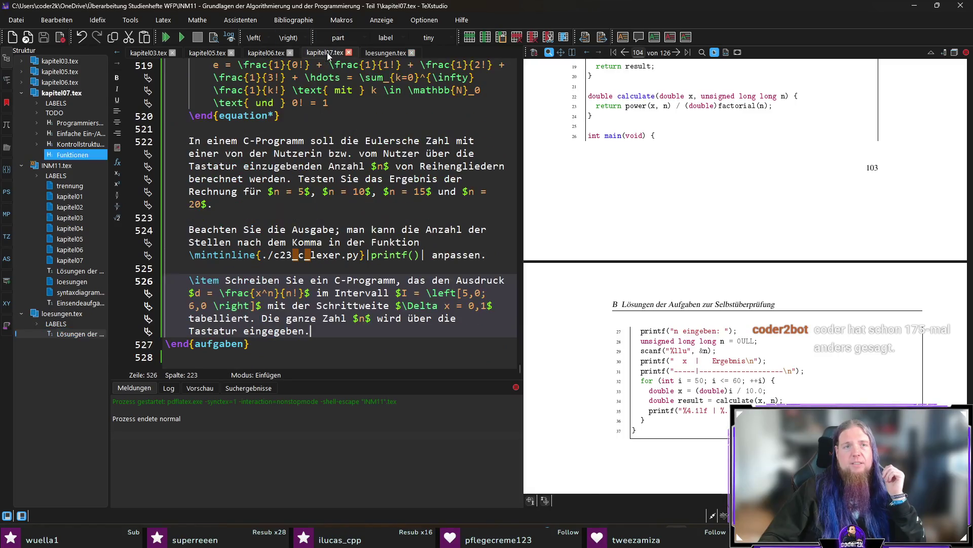
scroll(357, 98, up, 3)
scroll(387, 197, up, 5)
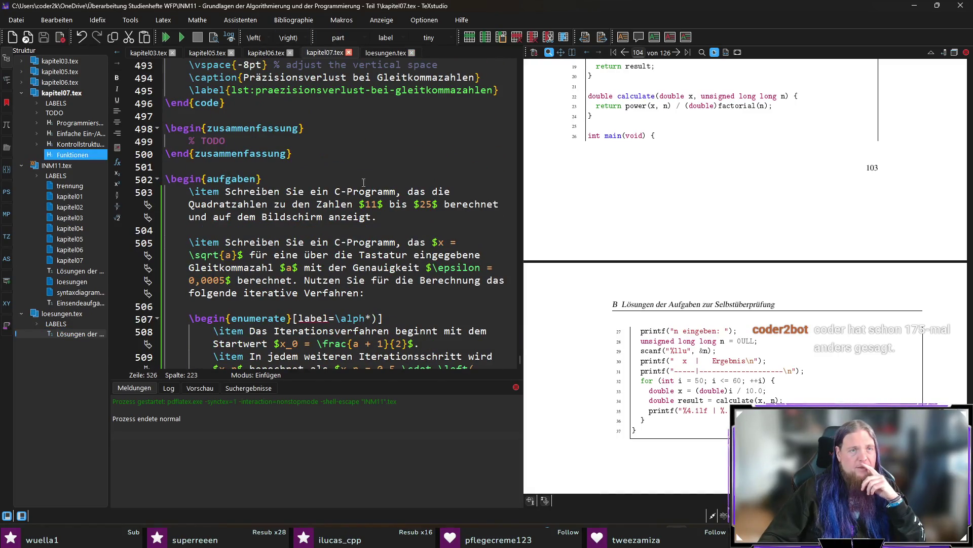
Select the % TODO placeholder in the zusammenfassung environment of kapitel07.tex.
drag(226, 141, 183, 141)
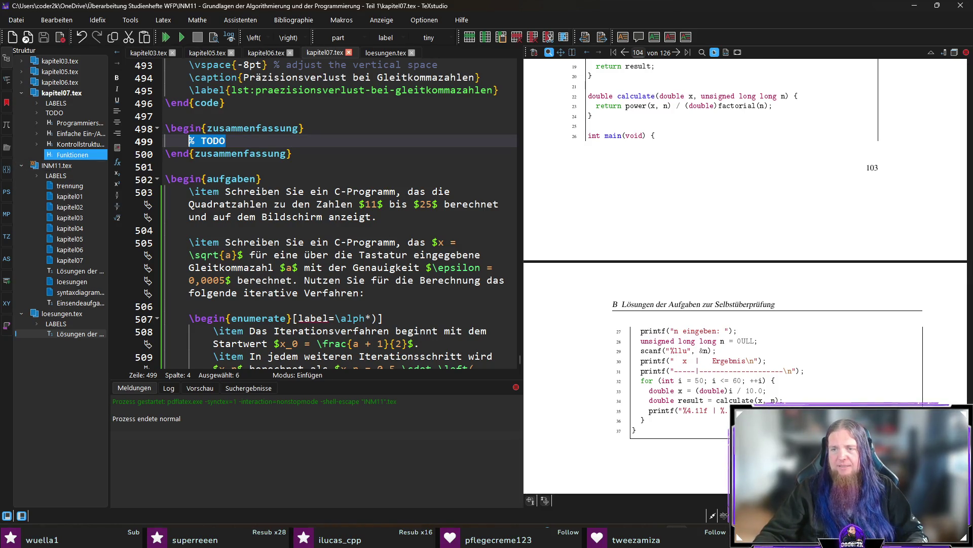
drag(971, 401, 971, 77)
scroll(870, 246, up, 1)
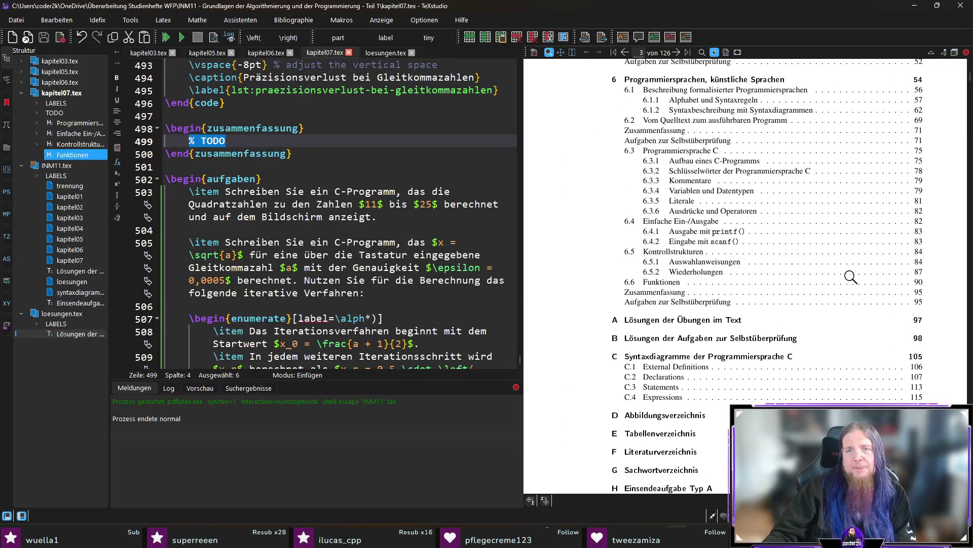
scroll(859, 276, up, 2)
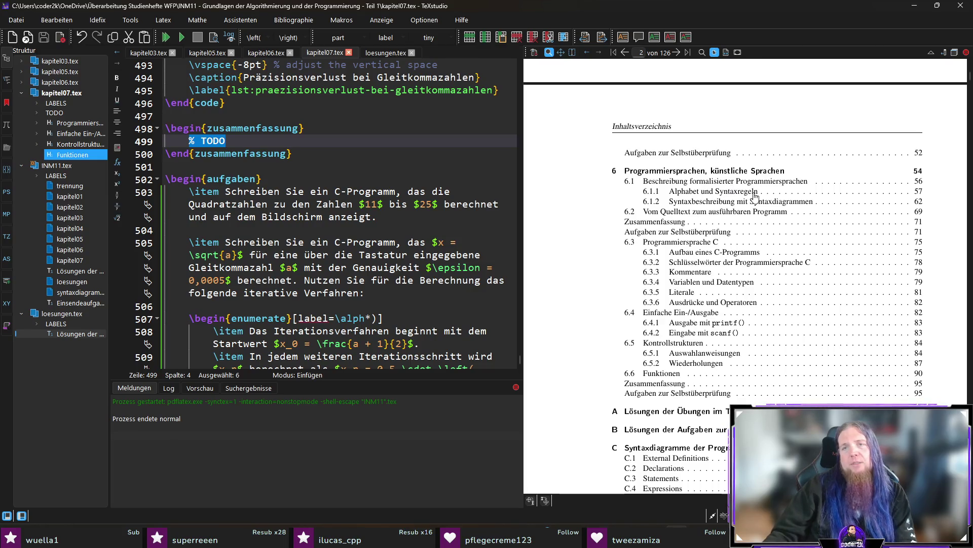
click(294, 142)
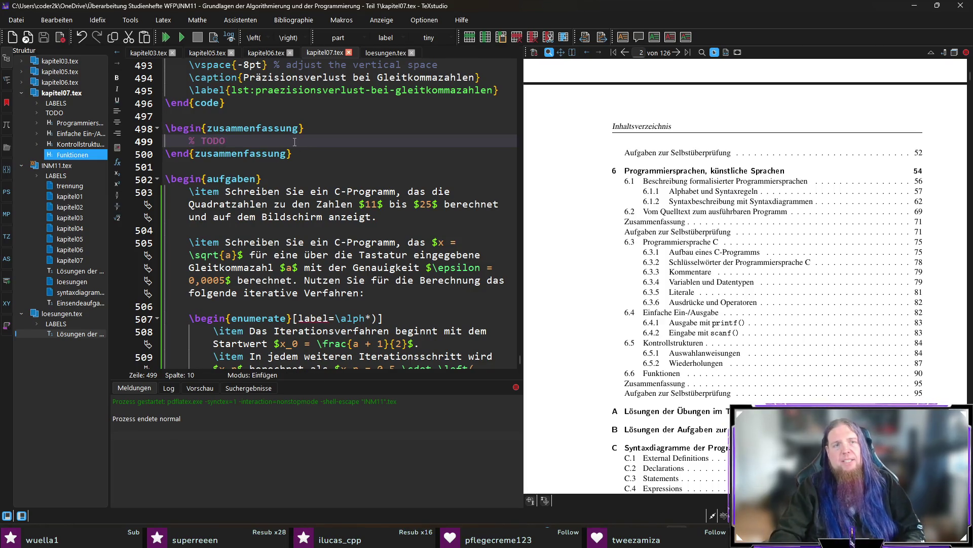
Replace the TODO placeholder with the summary opener 'In diesem Kapitel haben Sie'.
key(Up)
key(Left)
key(Left)
key(Left)
key(Down)
key(Home)
key(shift+End)
text(In diesem)
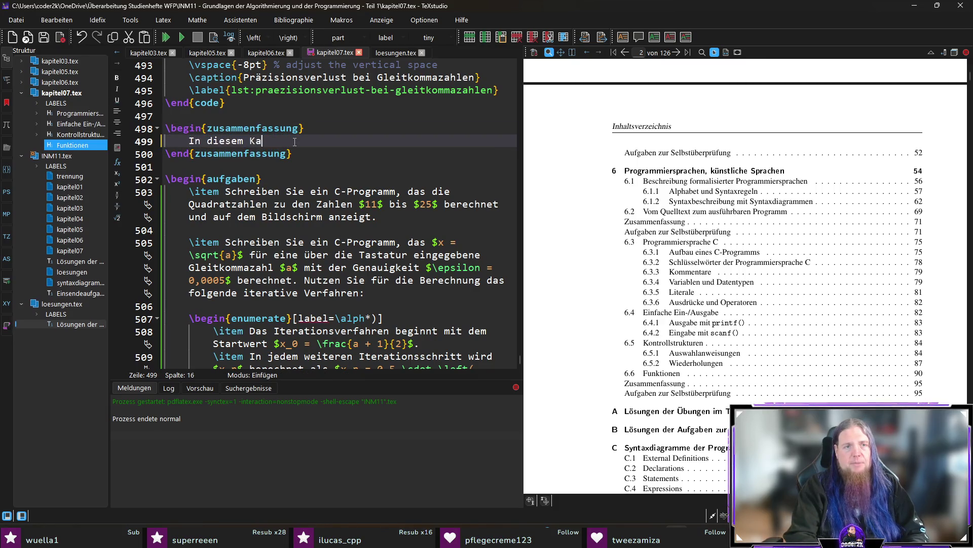
text( Kapitel haben Sie)
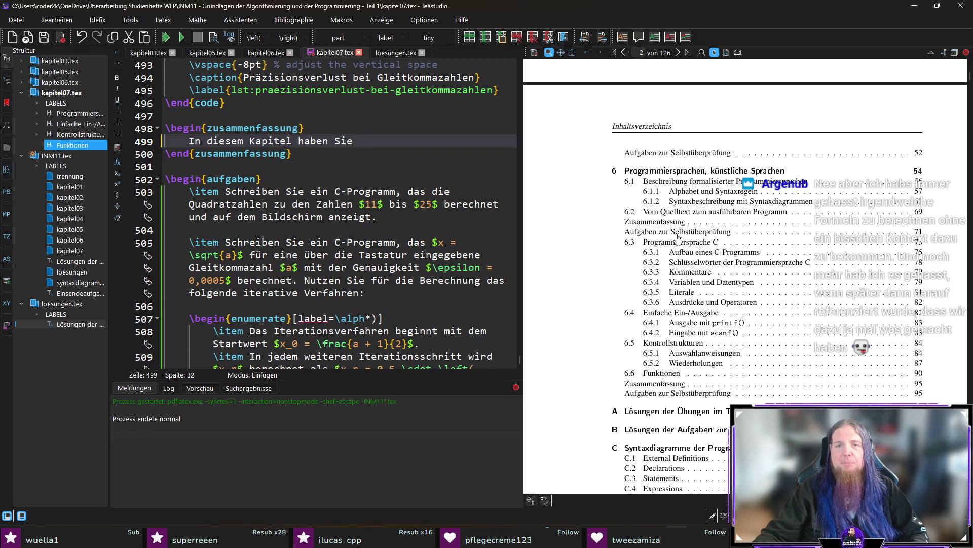
Jump from the Programmiersprache C contents entry to the learning-goals source.
click(676, 238)
ctrl+click(623, 92)
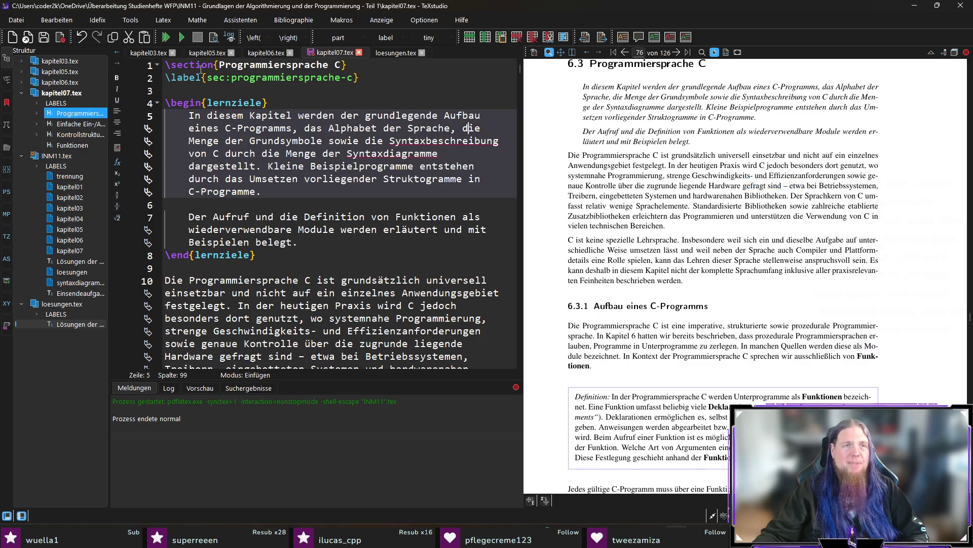
text(chapter\)
Make Programmiersprache C a \chapter with a chap: label, save and recompile.
key(Down)
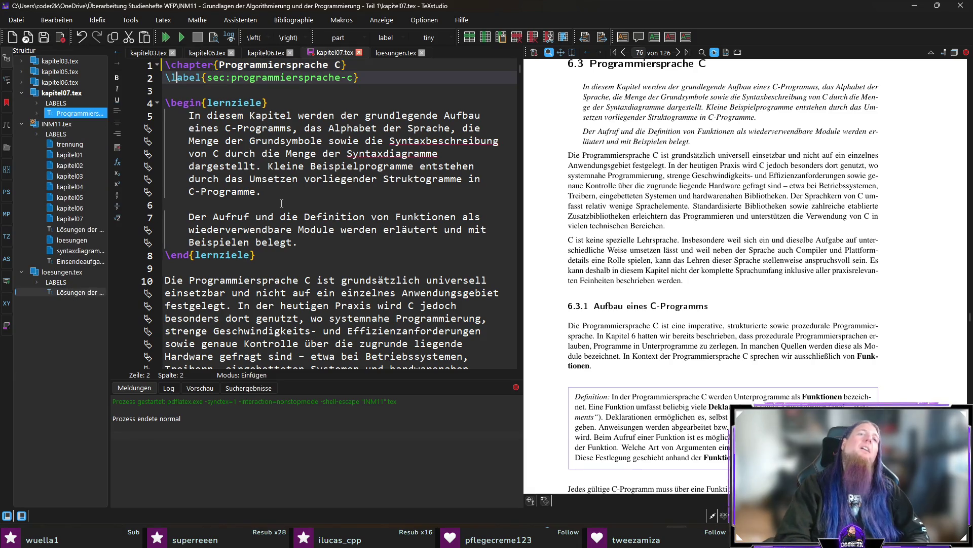
key(shift+Right)
key(shift+Right)
key(shift+Right)
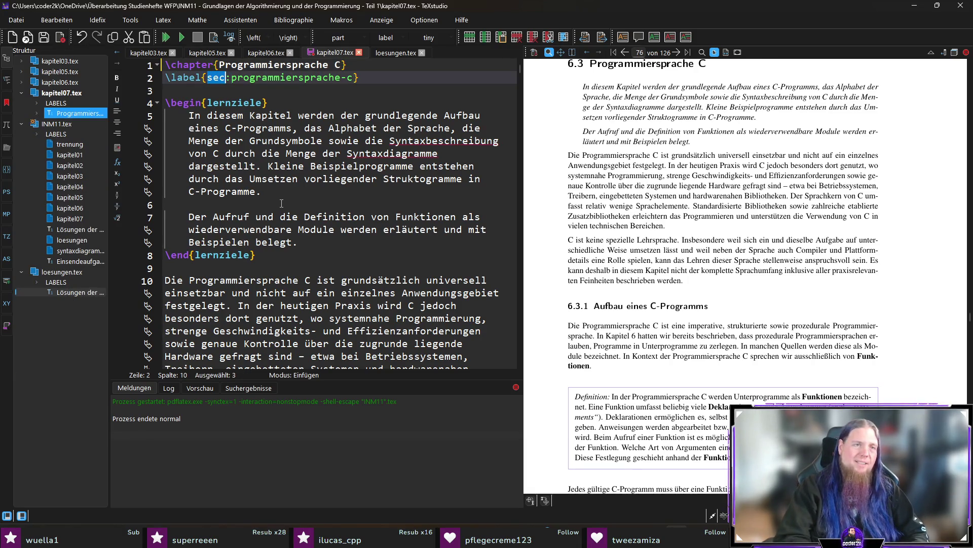
text(chap)
key(ctrl+s)
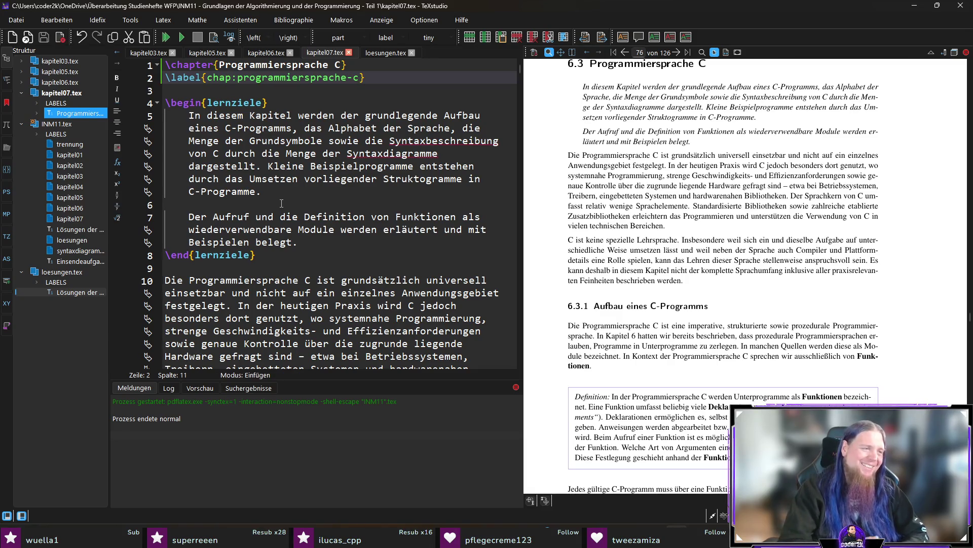
key(F5)
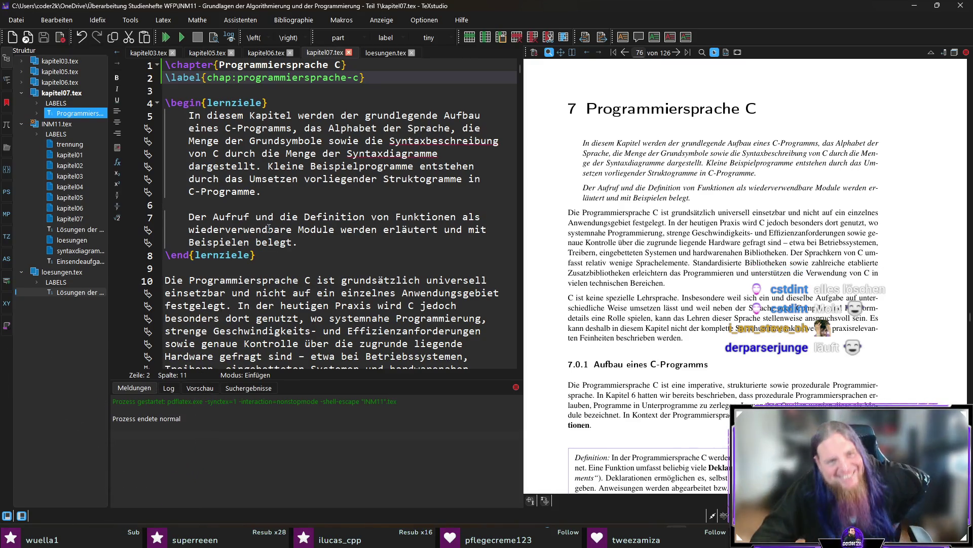
scroll(405, 280, down, 7)
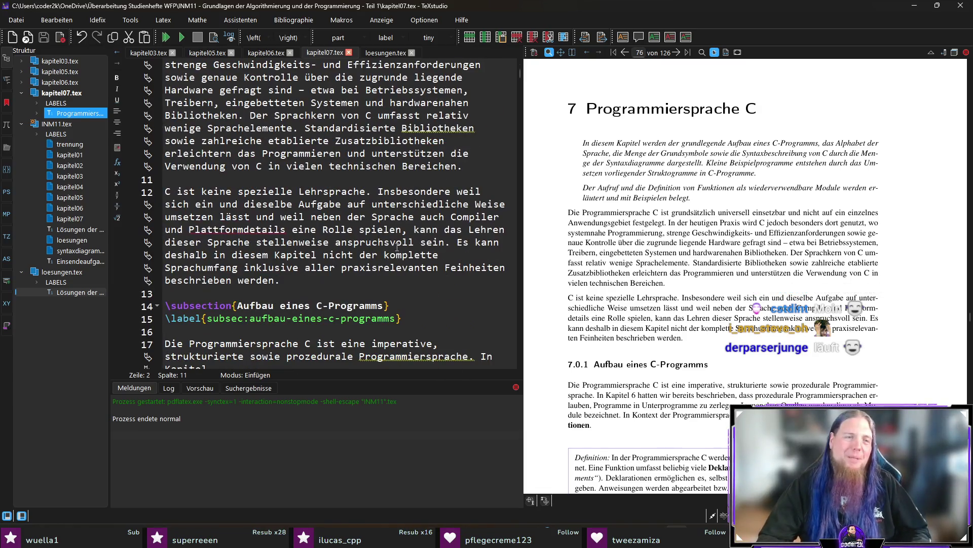
scroll(270, 231, down, 7)
Promote Aufbau eines C-Programms and Schlüsselwörter to sections with sec: labels.
double_click(190, 192)
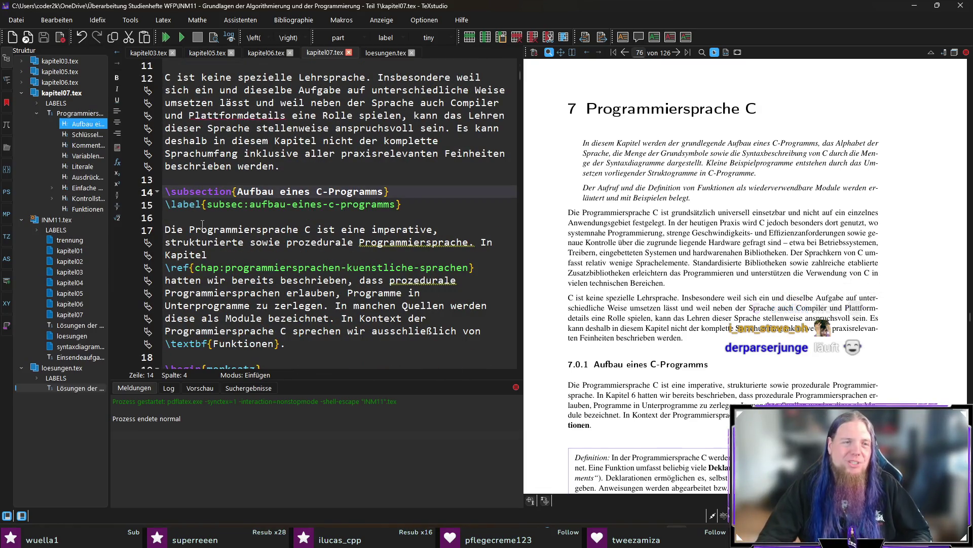
text(section)
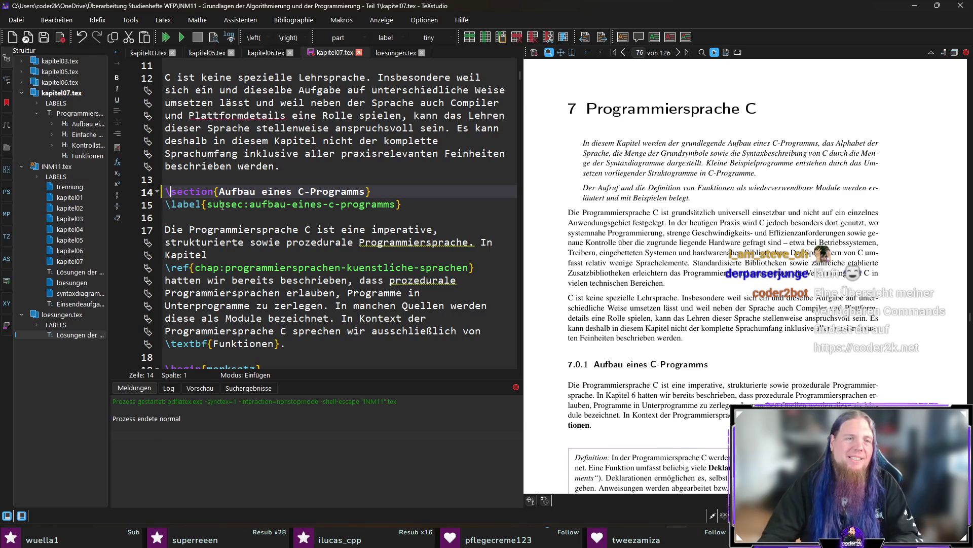
click(207, 204)
key(Delete)
key(Delete)
key(Delete)
key(ctrl+s)
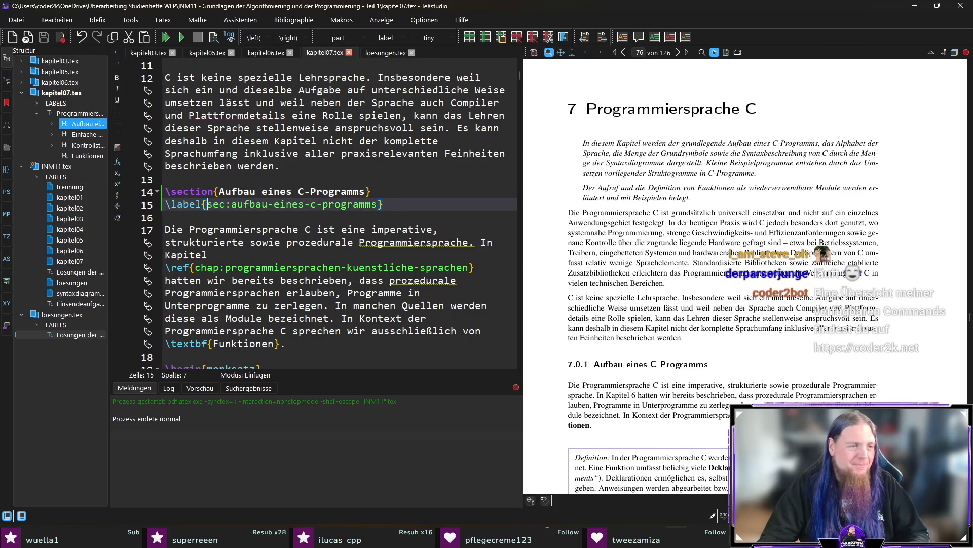
scroll(624, 275, down, 5)
scroll(624, 276, down, 5)
scroll(623, 276, down, 5)
scroll(624, 276, down, 5)
scroll(624, 276, down, 5)
scroll(624, 275, down, 5)
scroll(625, 269, down, 1)
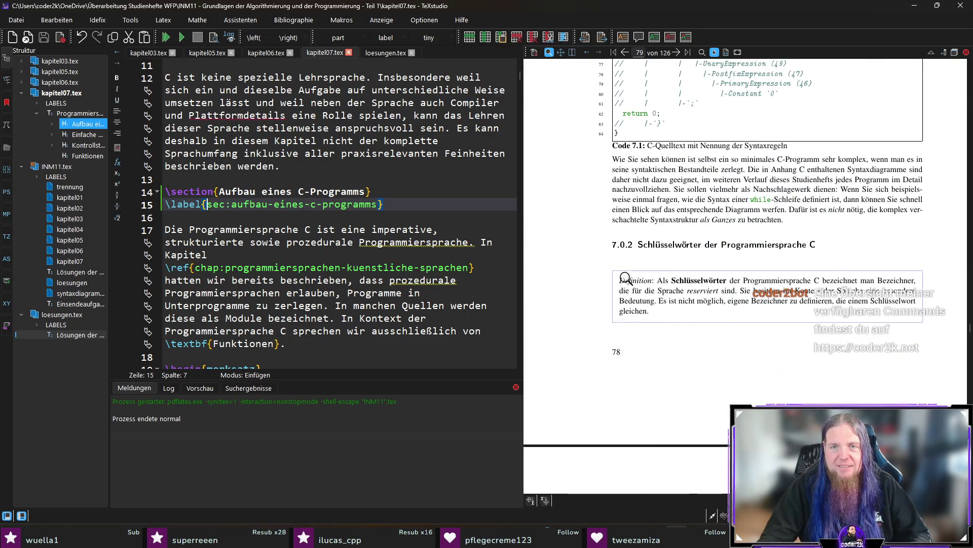
ctrl+click(623, 221)
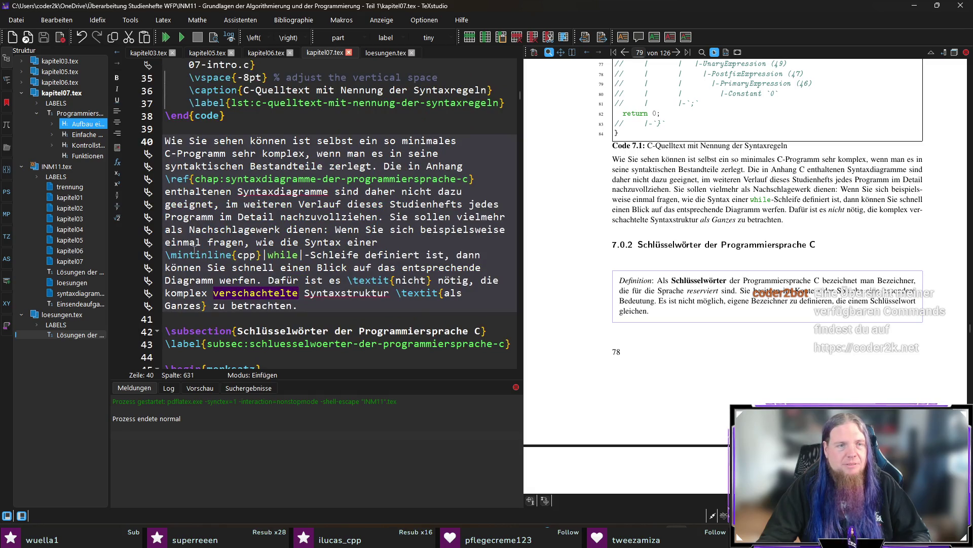
click(190, 332)
key(BackSpace)
key(BackSpace)
key(BackSpace)
click(225, 344)
key(BackSpace)
key(BackSpace)
key(BackSpace)
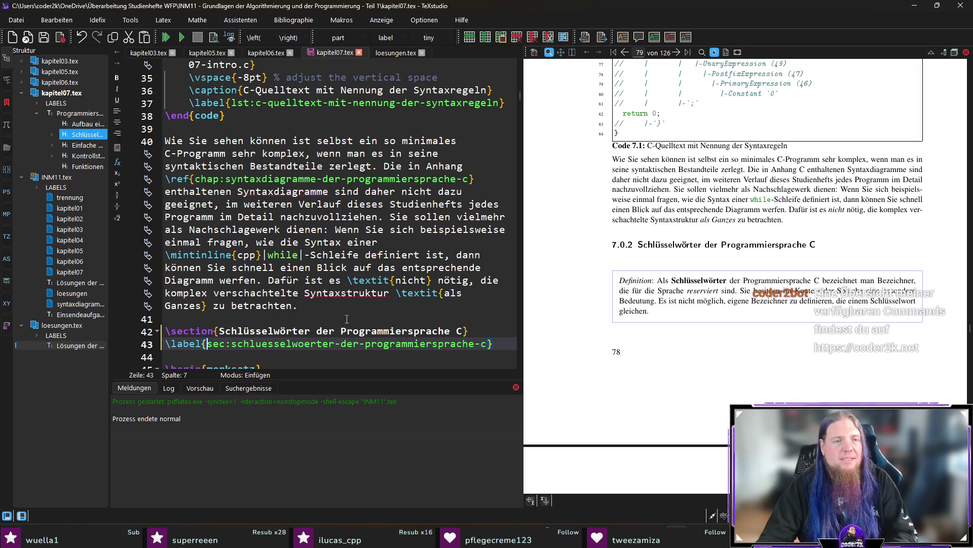
scroll(629, 269, down, 3)
scroll(630, 270, down, 3)
scroll(630, 272, down, 2)
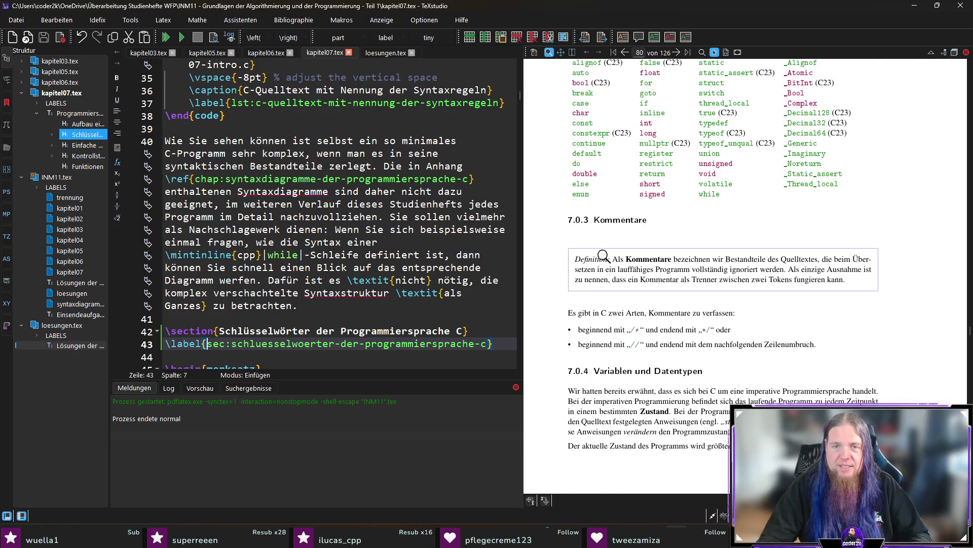
Promote Kommentare and Variablen und Datentypen to sections with sec: labels and save.
ctrl+click(585, 261)
scroll(247, 247, up, 1)
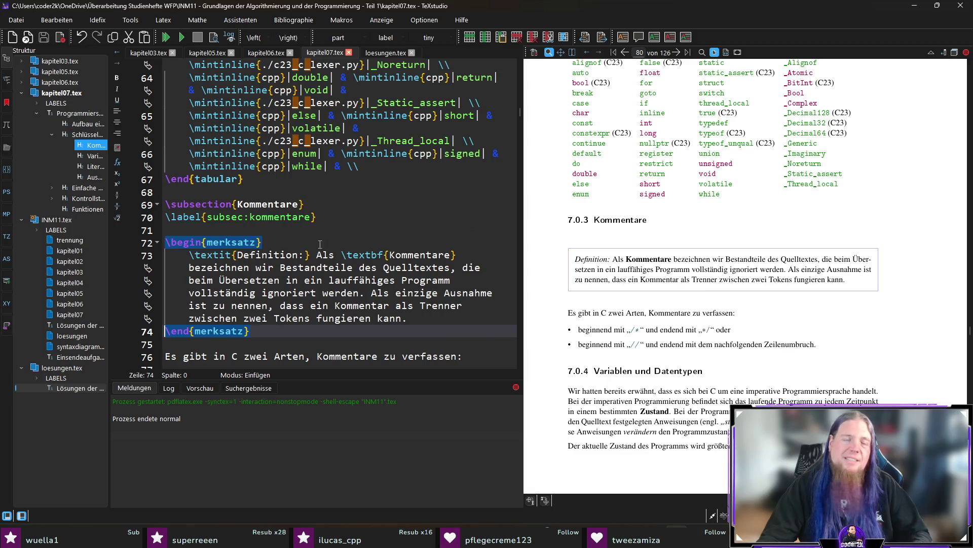
click(230, 219)
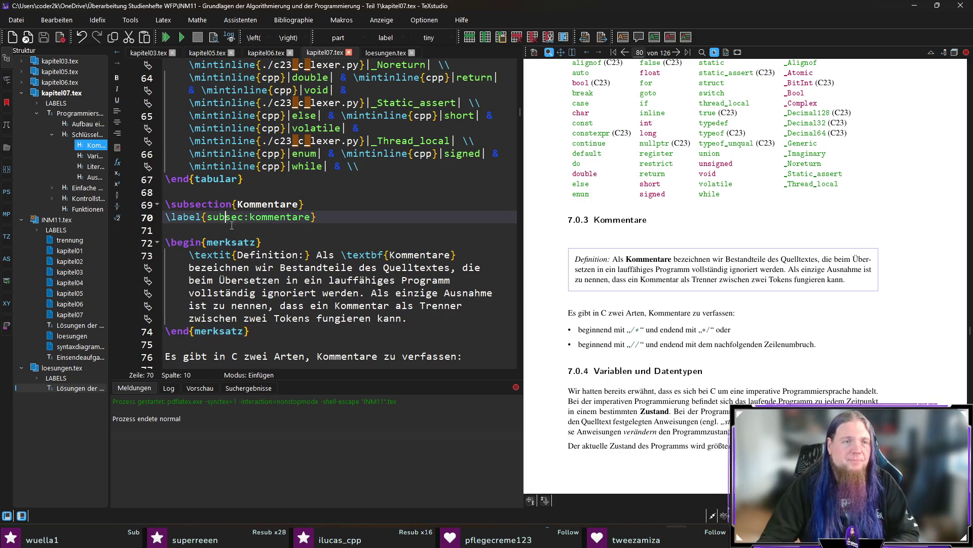
key(BackSpace)
key(BackSpace)
key(BackSpace)
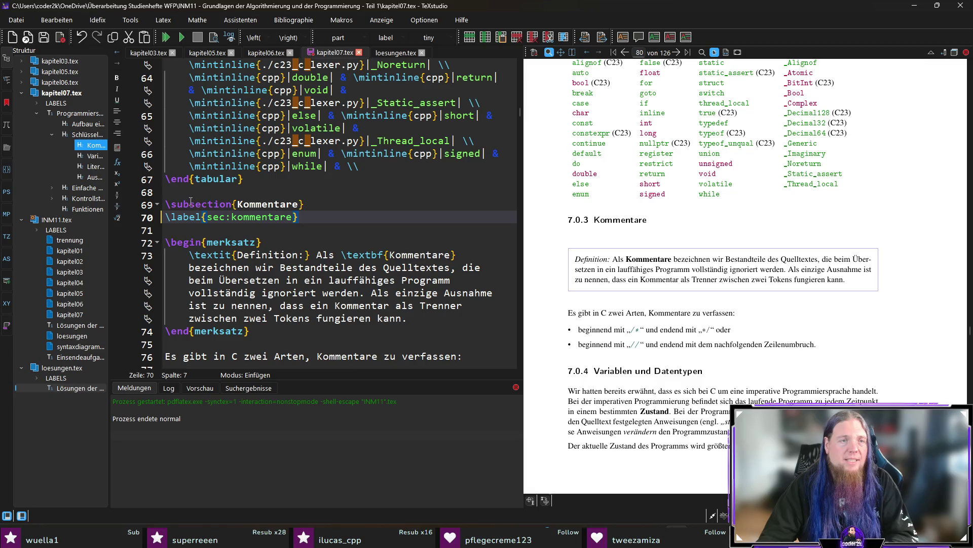
click(191, 204)
key(BackSpace)
key(BackSpace)
key(BackSpace)
scroll(615, 293, down, 3)
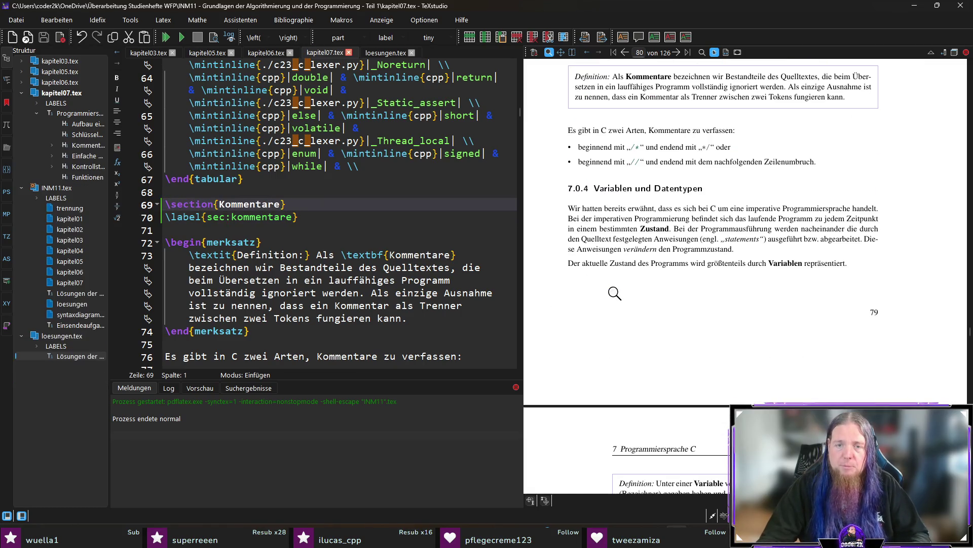
ctrl+click(590, 209)
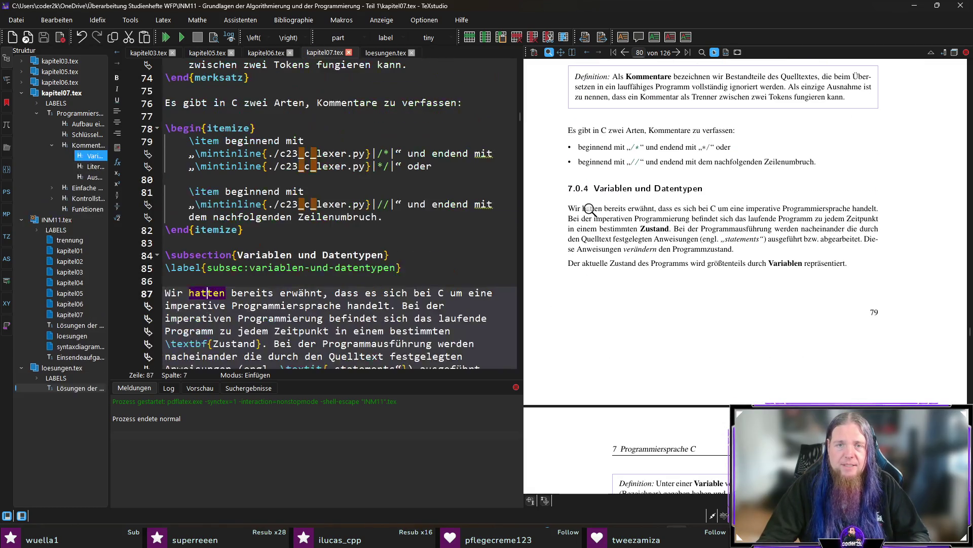
click(189, 256)
key(BackSpace)
key(BackSpace)
key(BackSpace)
click(226, 268)
key(BackSpace)
key(BackSpace)
key(ctrl+s)
scroll(597, 261, down, 3)
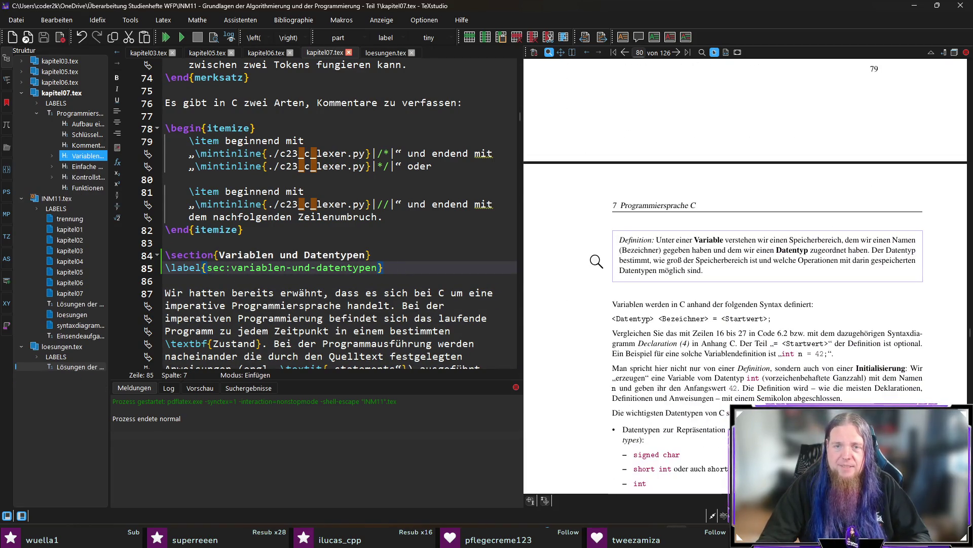
scroll(596, 261, down, 1)
scroll(598, 266, down, 3)
scroll(606, 269, down, 3)
scroll(605, 269, down, 3)
scroll(605, 268, down, 2)
scroll(619, 275, down, 3)
Promote Literale and Ausdrücke und Operatoren to sections with sec: labels and save.
ctrl+click(586, 242)
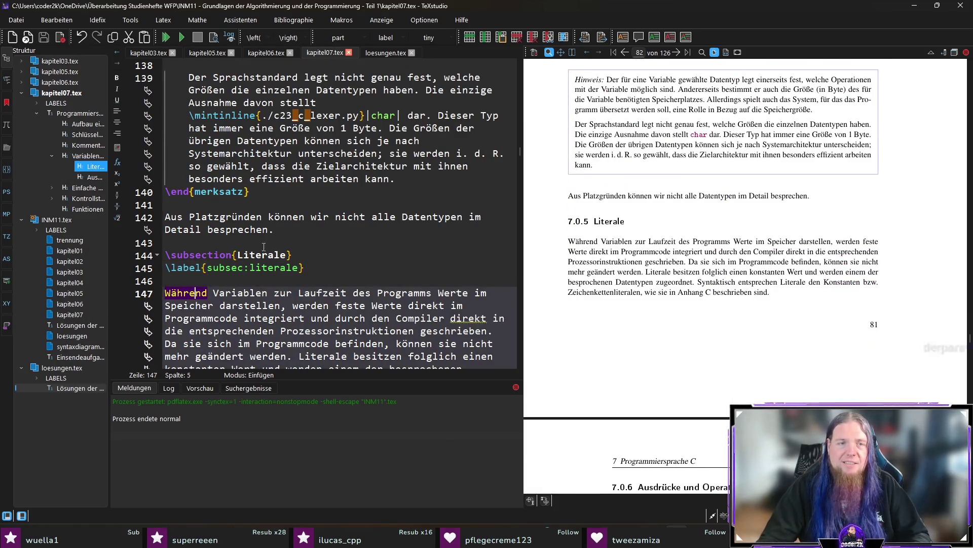
click(190, 254)
key(BackSpace)
key(BackSpace)
key(BackSpace)
click(221, 267)
key(Right)
key(BackSpace)
key(BackSpace)
key(BackSpace)
key(ctrl+s)
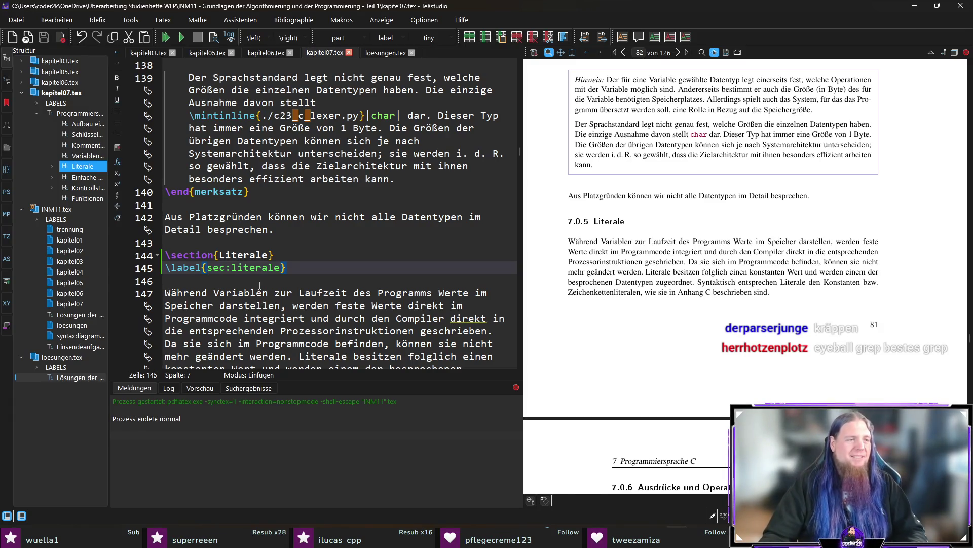
scroll(679, 252, down, 5)
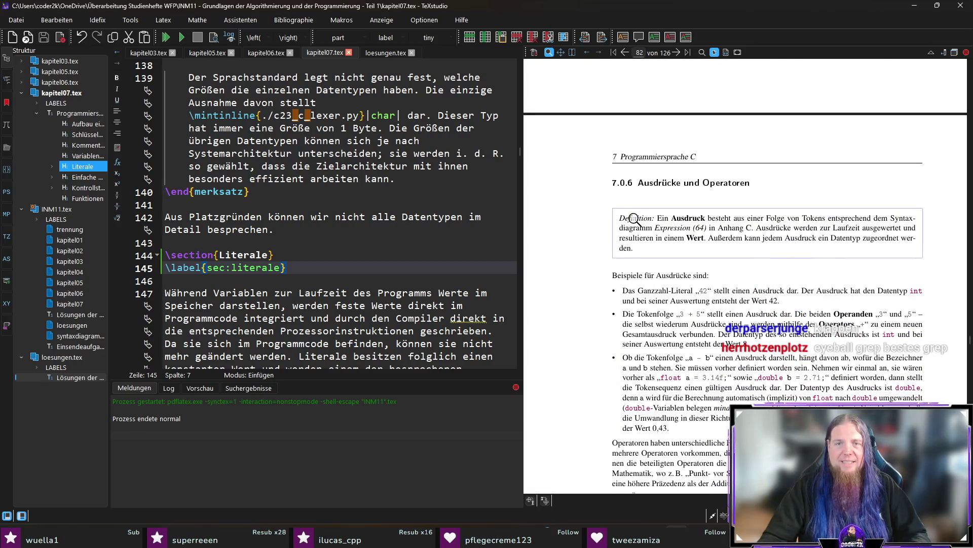
key(ctrl+Home)
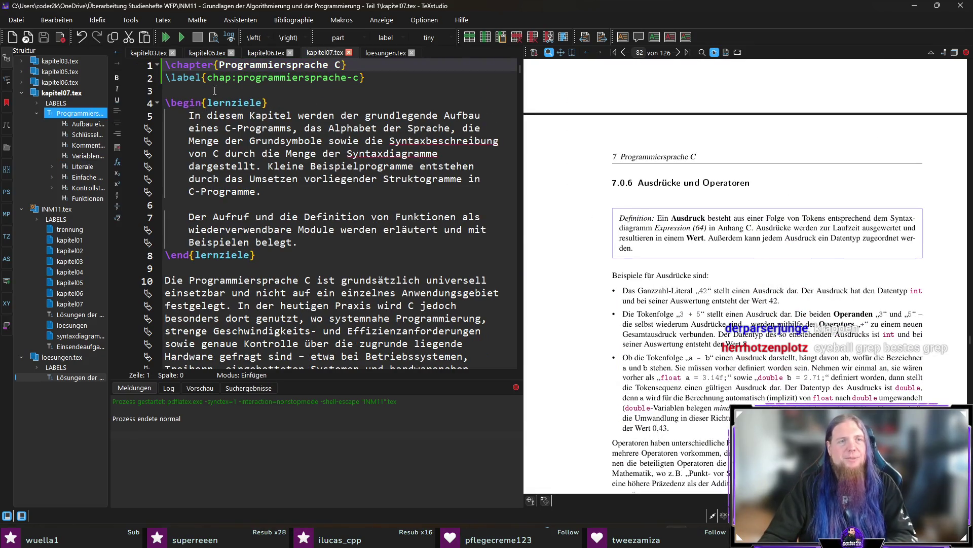
ctrl+click(632, 276)
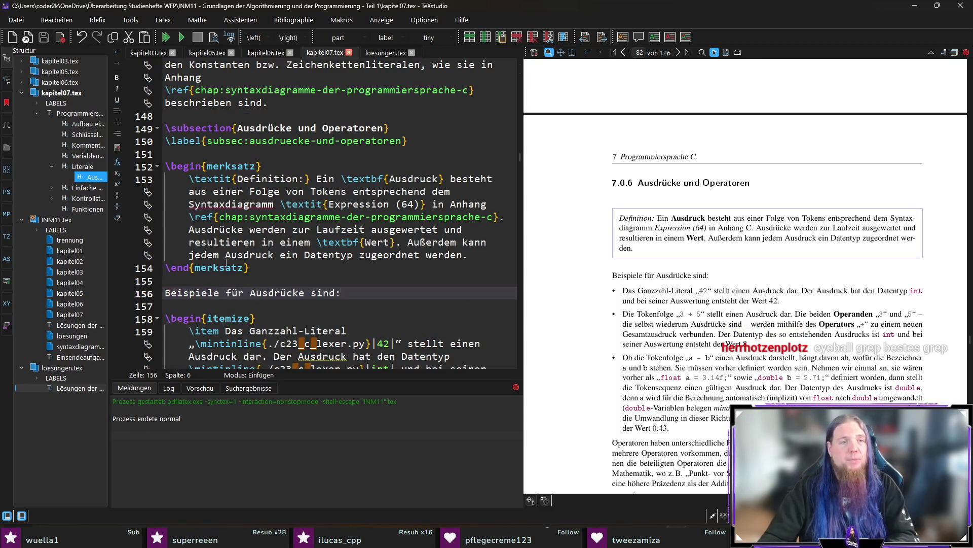
click(191, 128)
key(BackSpace)
key(BackSpace)
click(225, 141)
key(BackSpace)
key(BackSpace)
key(BackSpace)
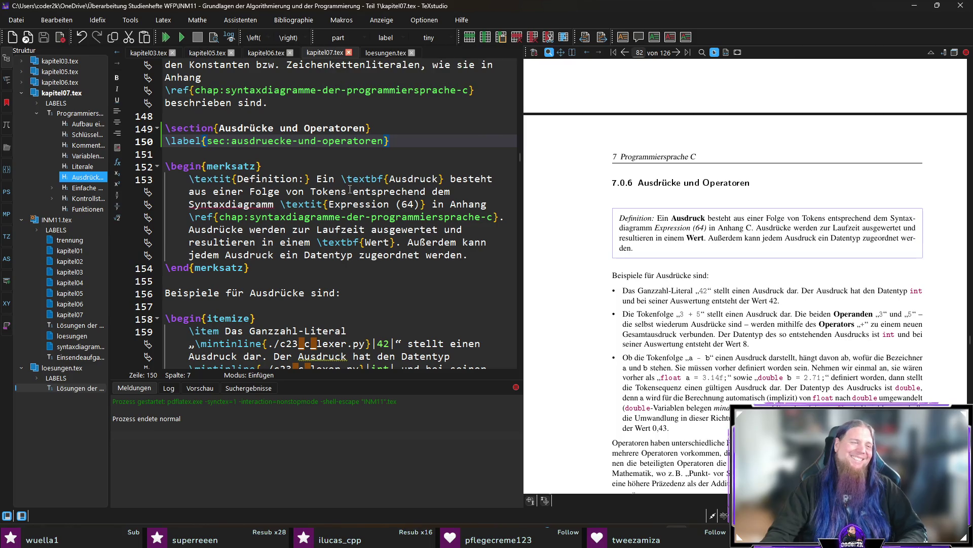
scroll(645, 282, down, 3)
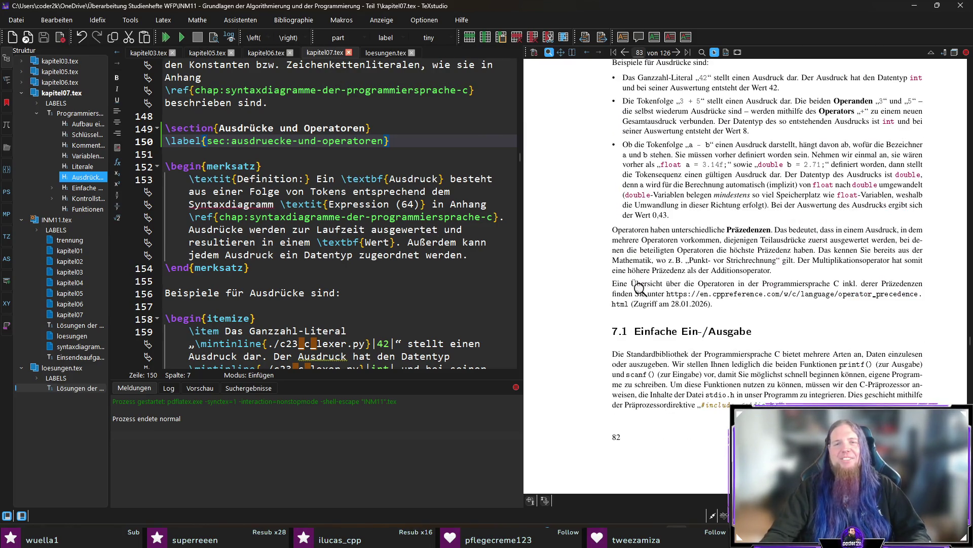
Check the Einfache Ein-/Ausgabe heading, now typeset as section 7.1.
ctrl+click(637, 356)
key(Up)
key(Up)
key(Up)
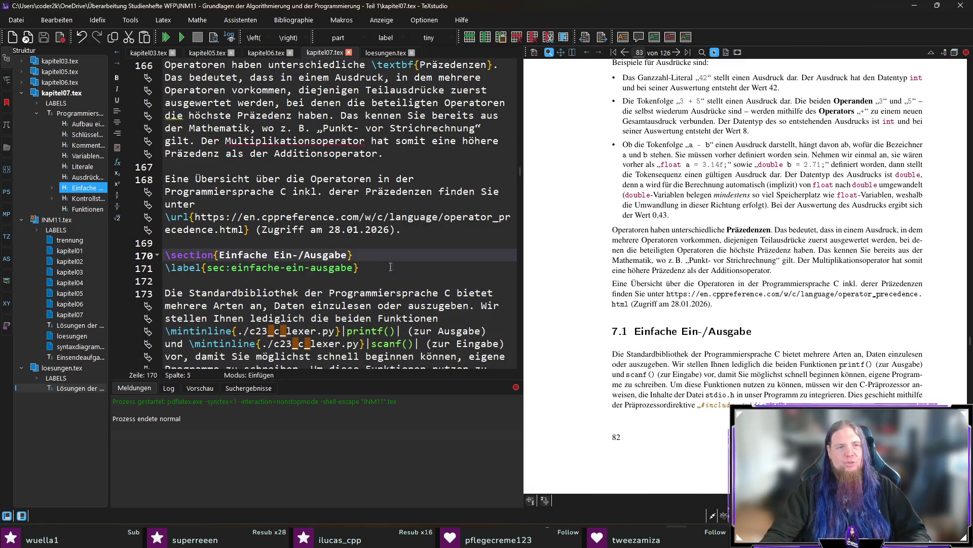
click(406, 270)
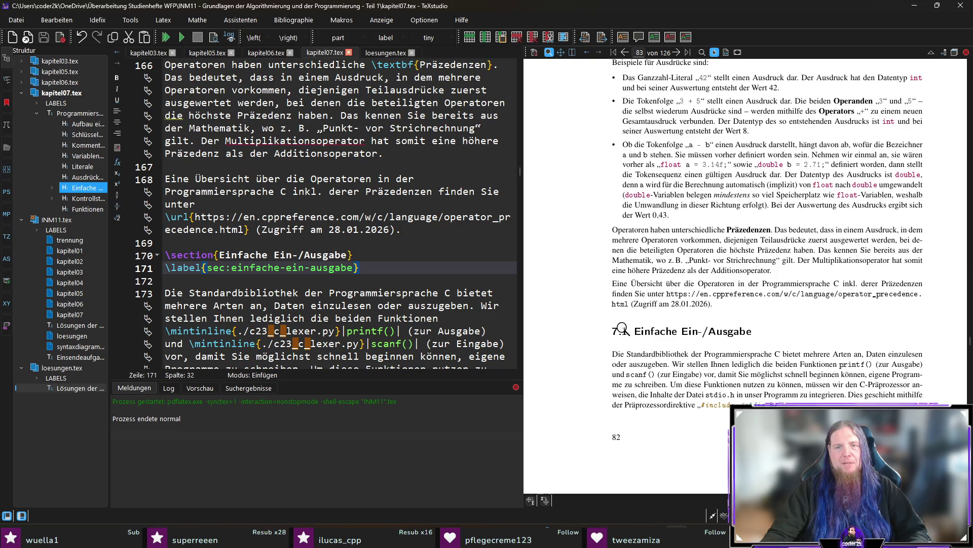
drag(625, 340, 624, 337)
scroll(625, 343, down, 2)
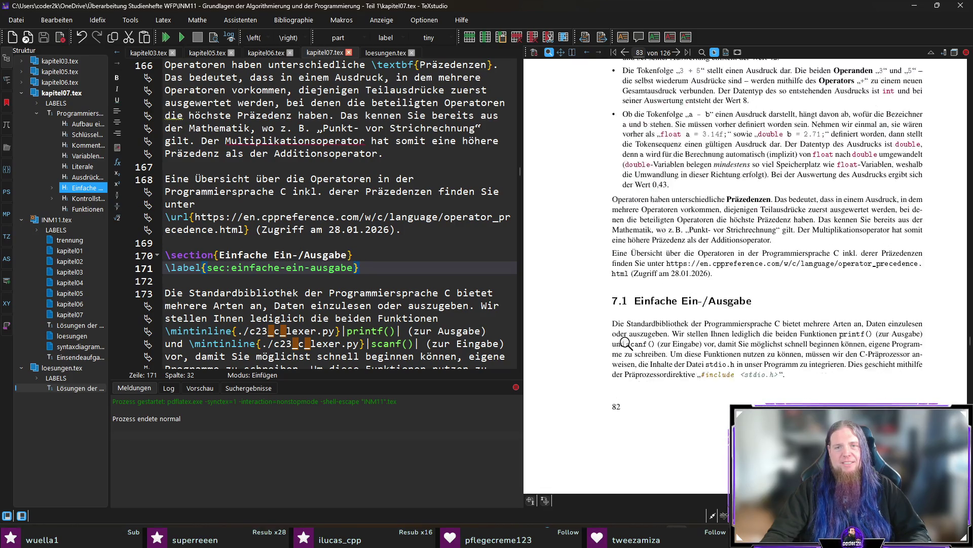
scroll(628, 314, down, 4)
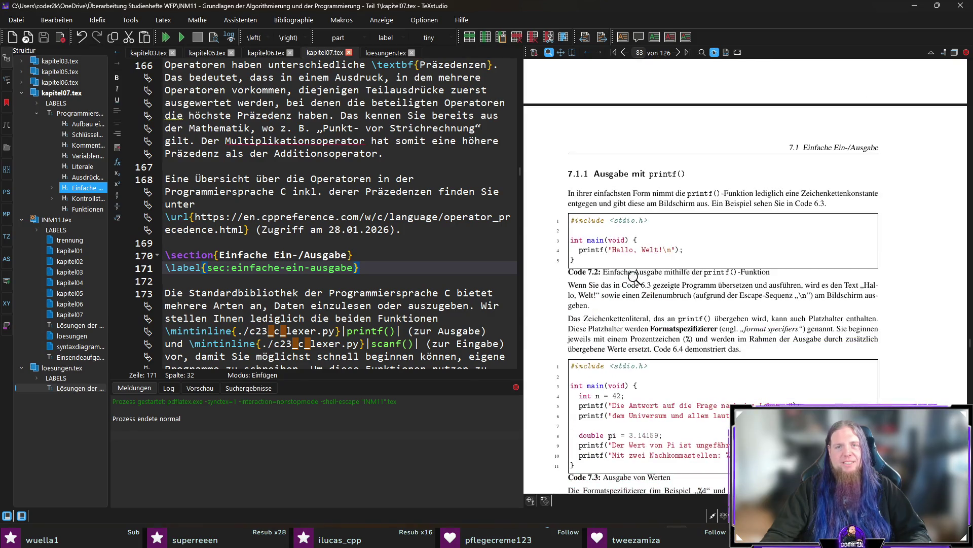
scroll(631, 274, up, 3)
scroll(637, 284, down, 5)
scroll(632, 284, down, 4)
scroll(627, 282, down, 4)
scroll(622, 282, down, 5)
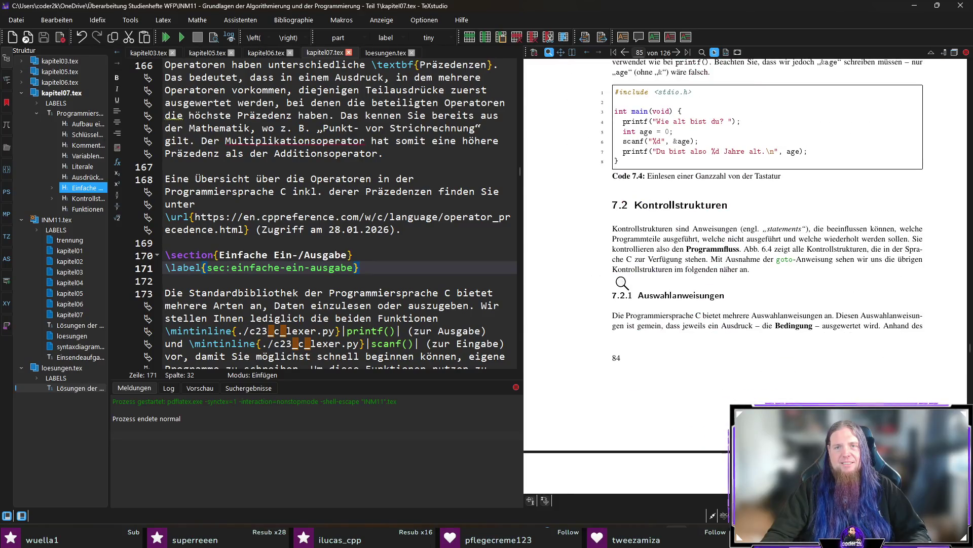
scroll(635, 229, down, 5)
scroll(640, 238, down, 5)
scroll(640, 238, down, 5)
scroll(642, 242, down, 5)
scroll(642, 249, down, 5)
scroll(643, 254, down, 5)
scroll(644, 254, down, 5)
scroll(643, 255, down, 5)
scroll(641, 258, down, 5)
scroll(639, 261, down, 5)
scroll(640, 260, down, 5)
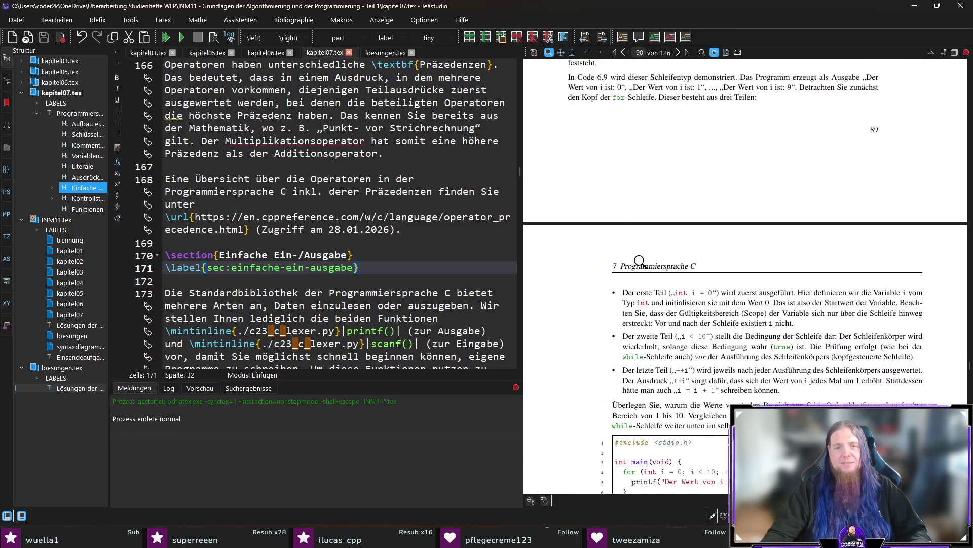
scroll(640, 261, down, 5)
scroll(639, 261, down, 5)
scroll(641, 261, down, 5)
scroll(644, 261, down, 5)
scroll(647, 261, down, 5)
scroll(646, 261, down, 5)
scroll(644, 260, down, 5)
scroll(643, 255, down, 5)
scroll(640, 247, down, 5)
scroll(639, 247, down, 5)
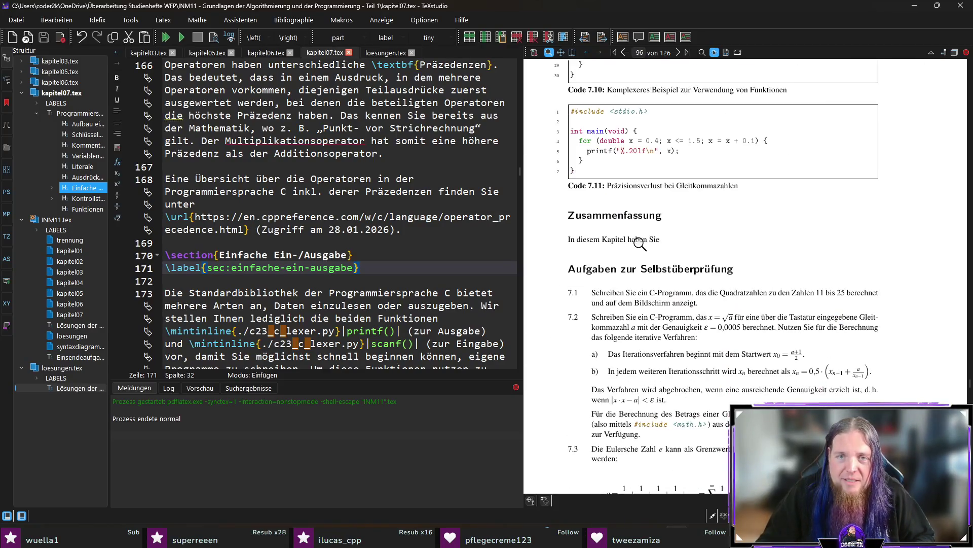
Jump from the Zusammenfassung text in the preview to the summary source at line 499.
ctrl+click(586, 241)
click(386, 293)
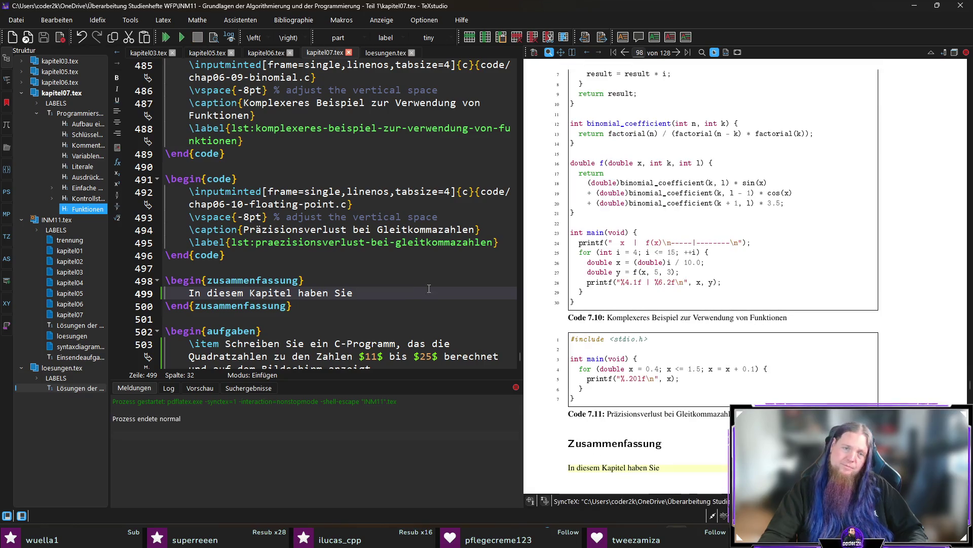
drag(962, 384, 968, 84)
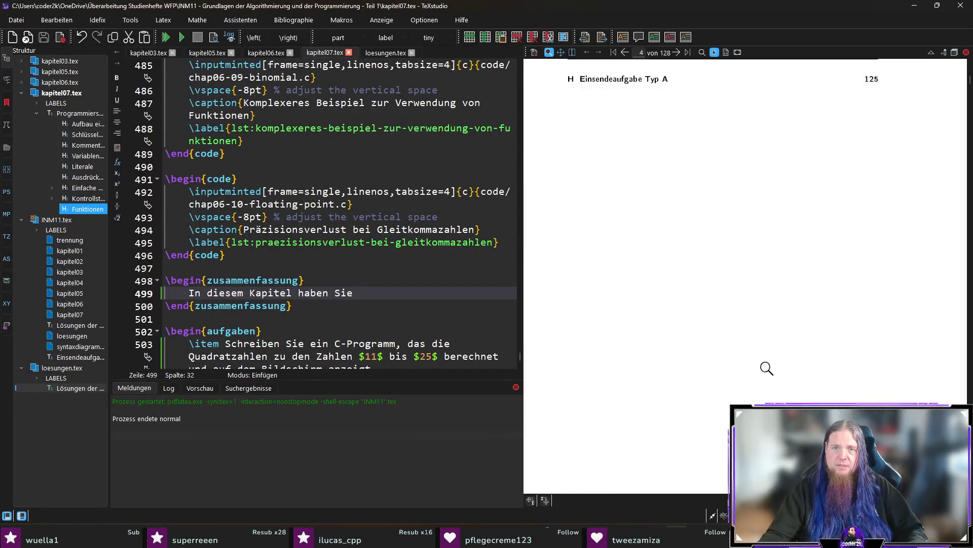
scroll(755, 388, up, 2)
scroll(756, 387, up, 2)
scroll(756, 387, up, 3)
scroll(783, 381, up, 1)
scroll(783, 380, up, 1)
scroll(783, 380, up, 1)
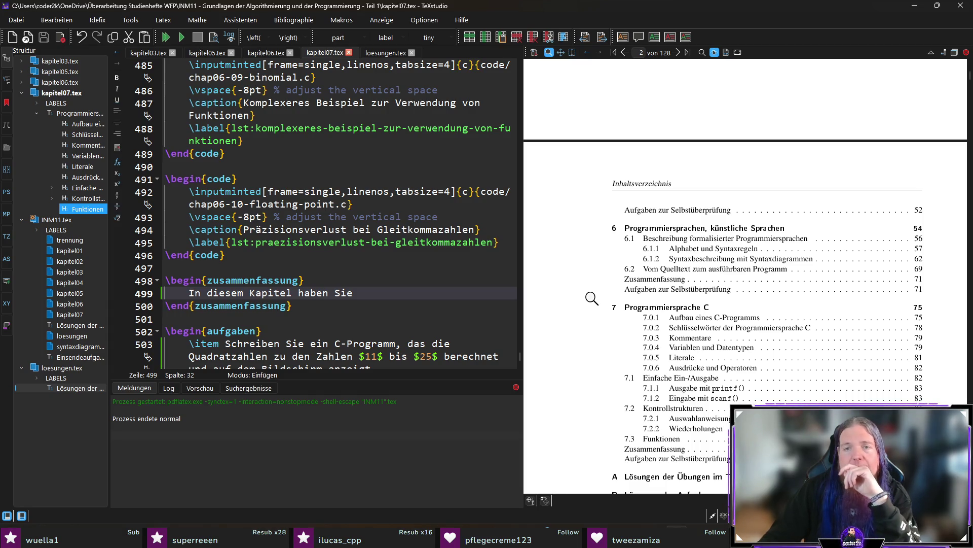
scroll(592, 297, up, 1)
scroll(592, 298, up, 1)
scroll(591, 297, up, 2)
scroll(592, 298, up, 5)
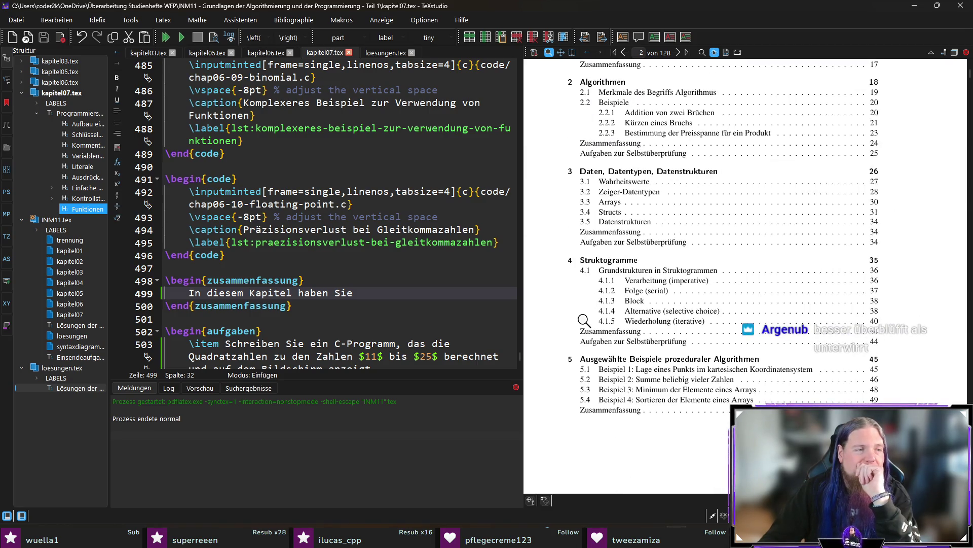
scroll(585, 320, down, 3)
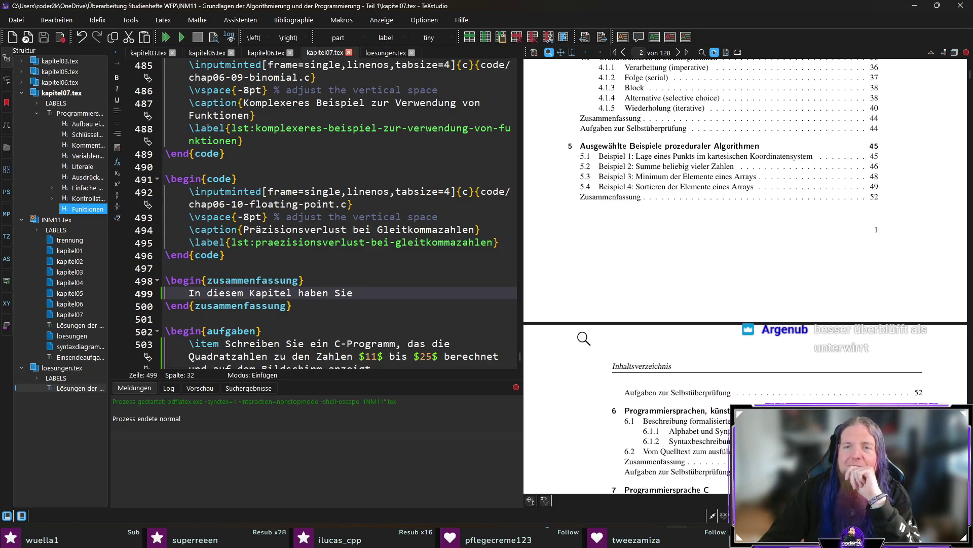
scroll(584, 338, down, 3)
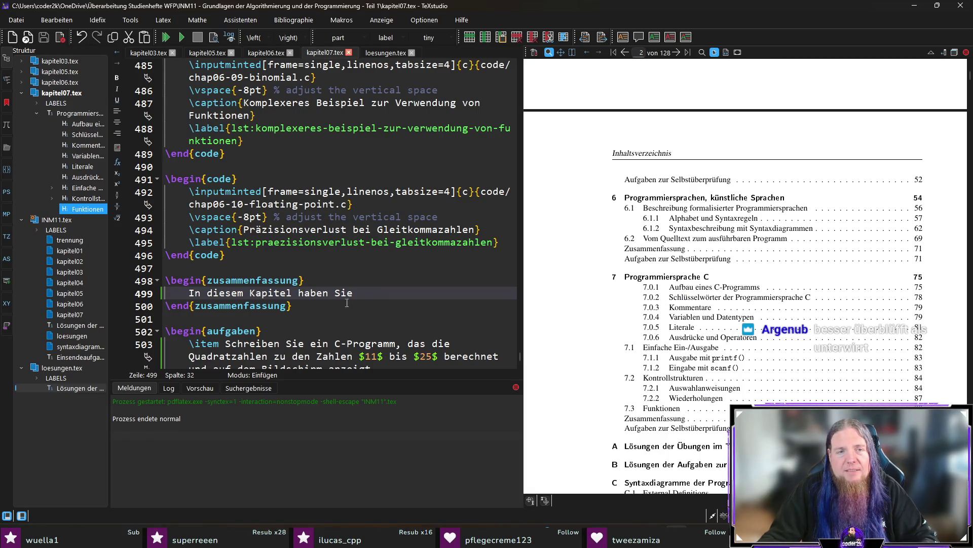
Recompile the study guide and scroll the preview to the chapter 7 contents entries.
key(F5)
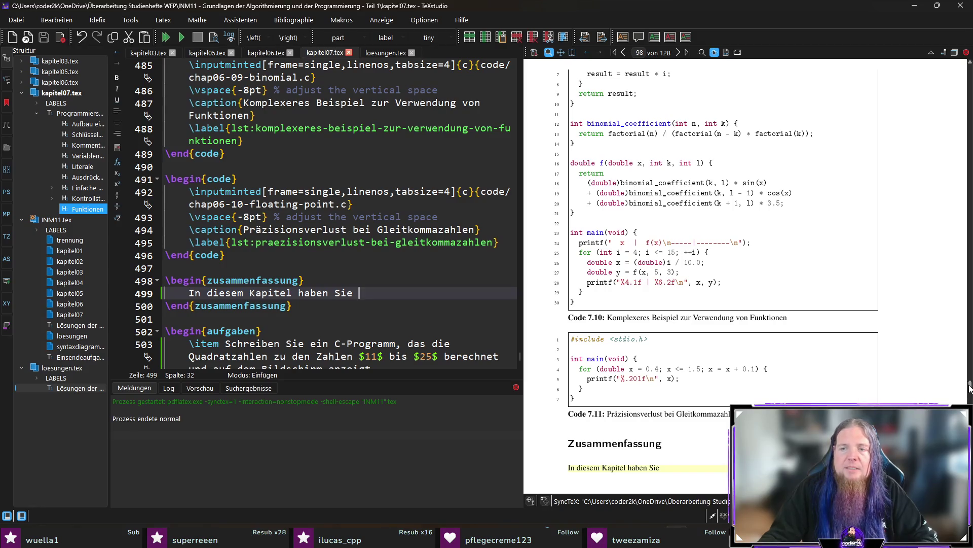
drag(970, 389, 970, 61)
scroll(747, 320, down, 5)
scroll(747, 319, down, 3)
scroll(748, 319, down, 3)
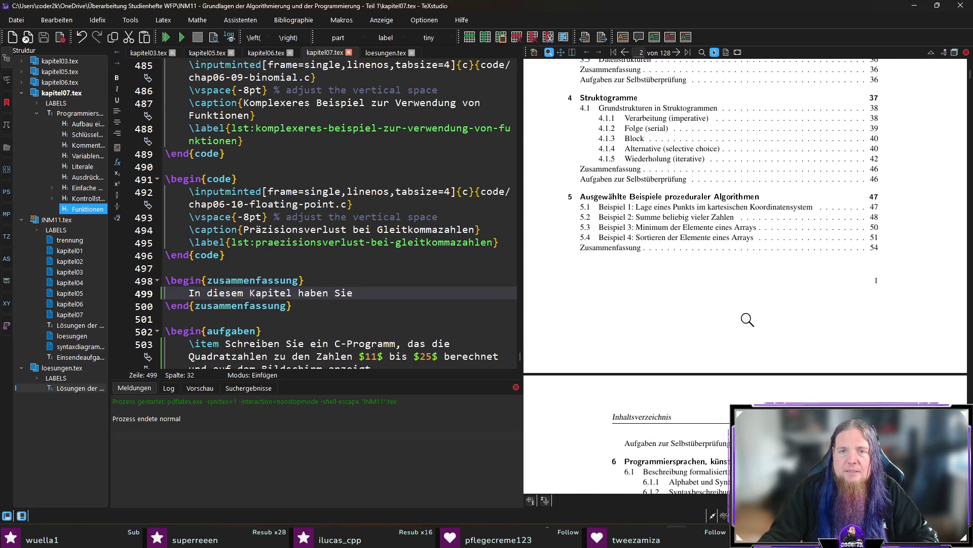
scroll(747, 320, down, 3)
scroll(745, 323, down, 3)
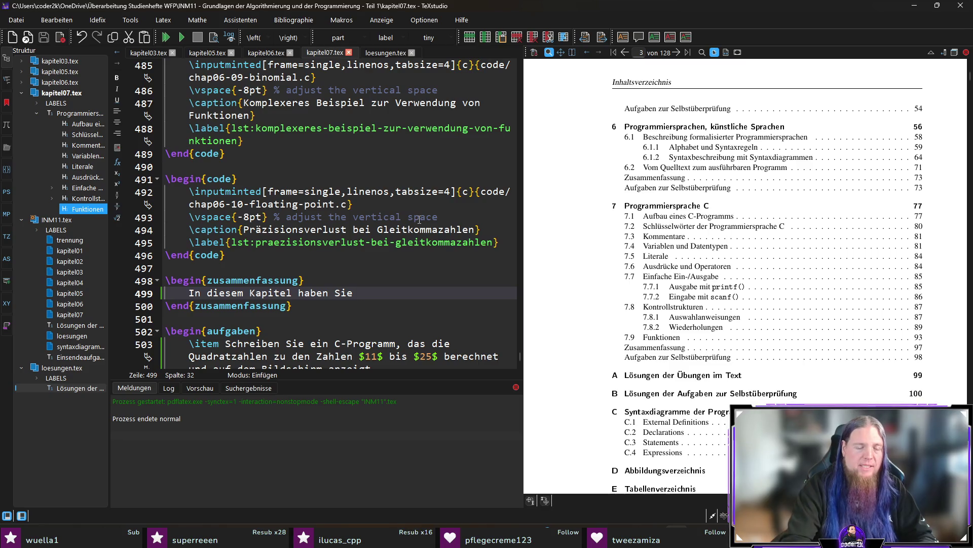
text(die Grundlagen der)
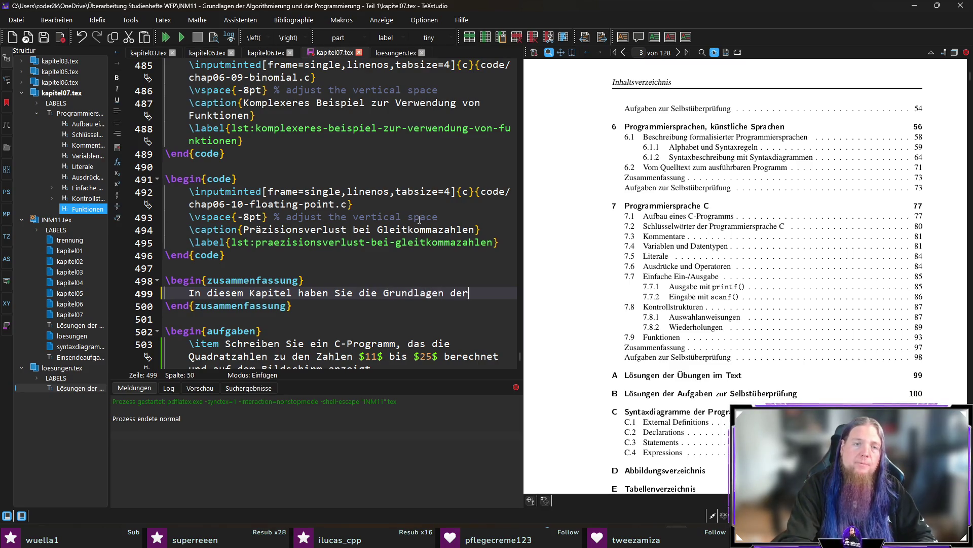
text( Programmiersprache C gelernt. S)
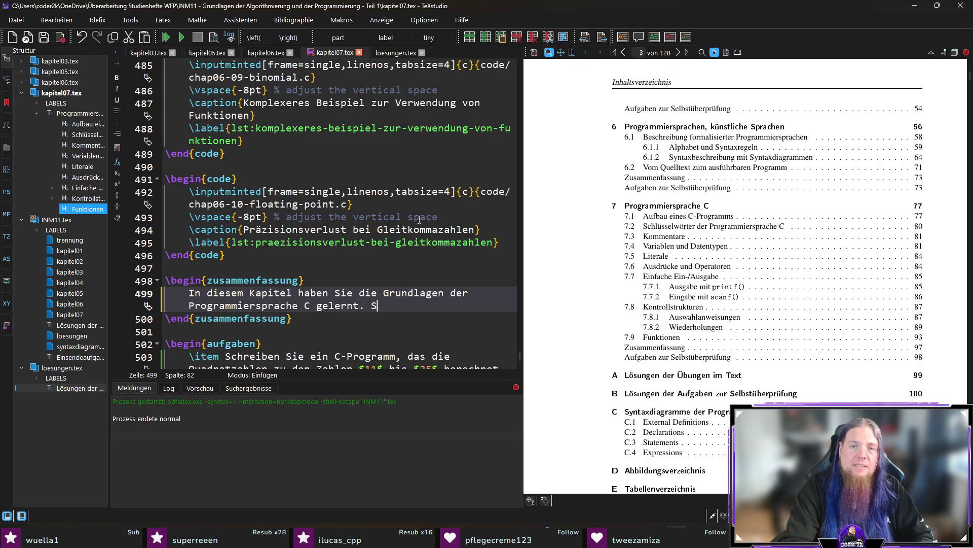
text(r Lage, einfache)
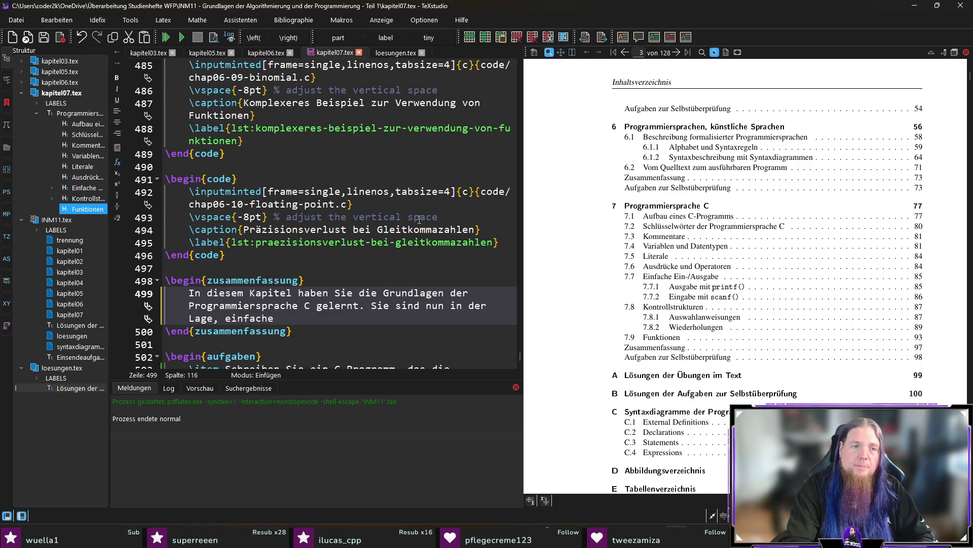
text( Problemstellungen)
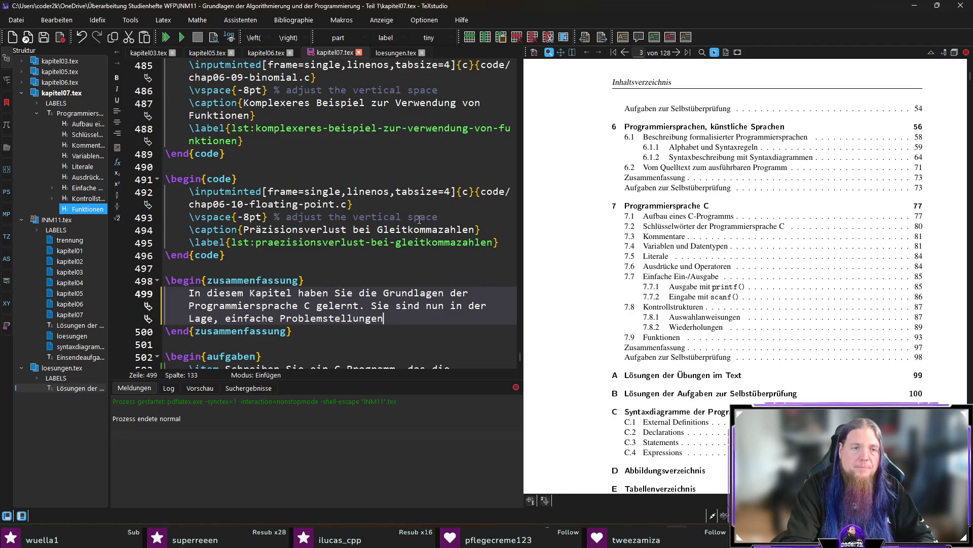
text( in )
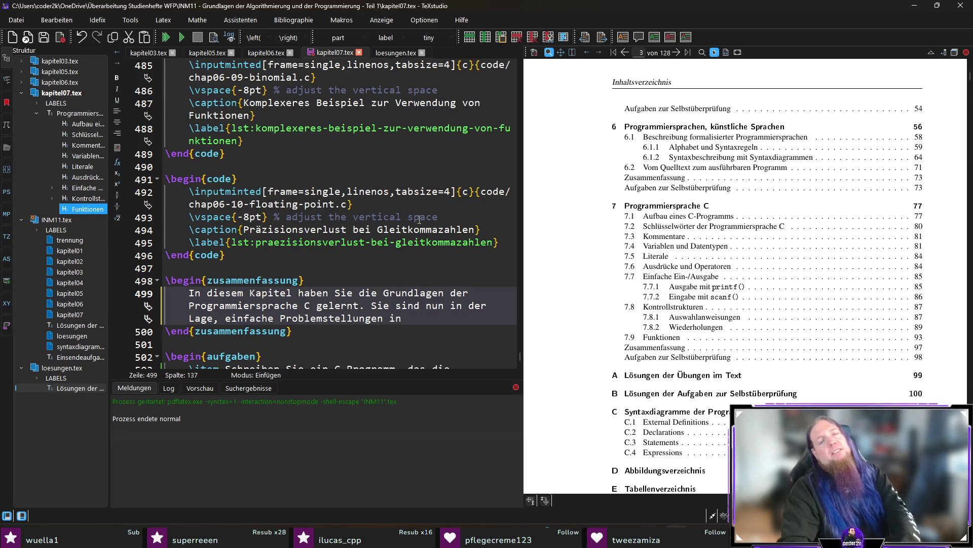
text(algorithmische )
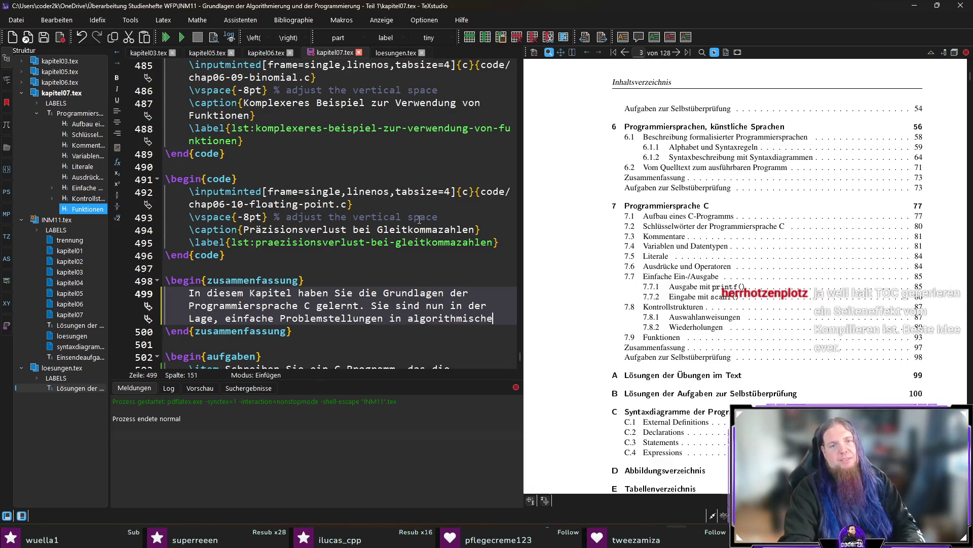
text(Lösun)
text(gen umzusetzen und)
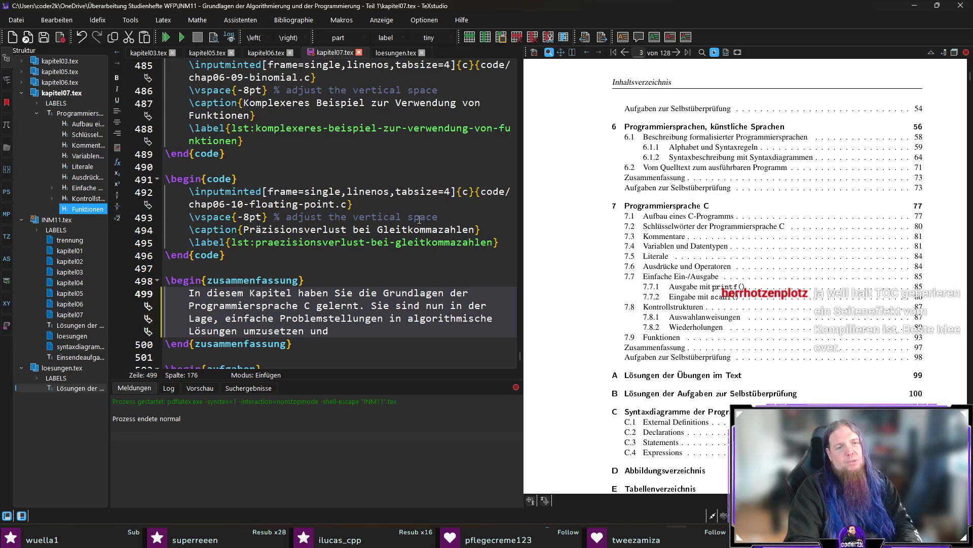
Finish the summary, rephrasing 'umzusetzen' as 'zu übertragen', save and view chapter 7.
key(ctrl+Left)
key(ctrl+shift+Left)
text(zu übertragen)
text(die)
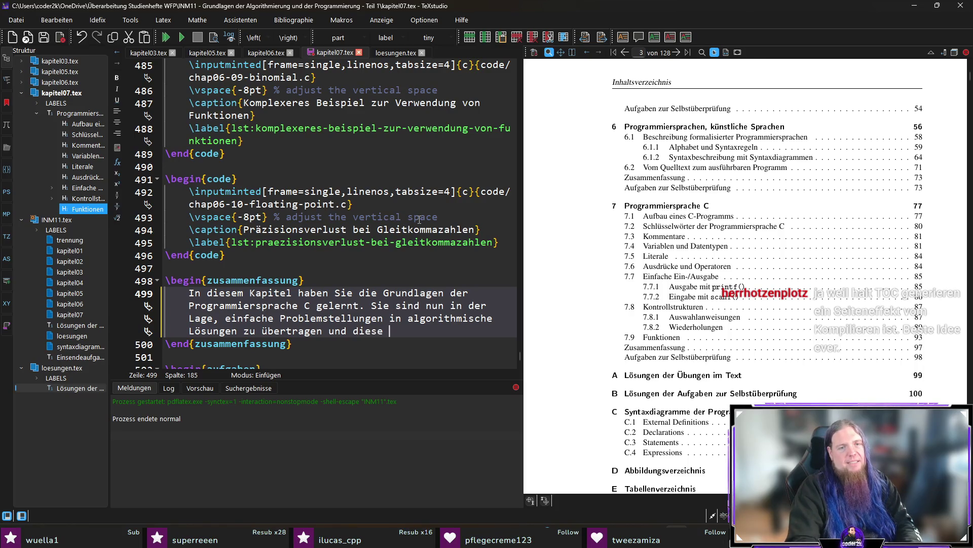
text(als C-Programm zu)
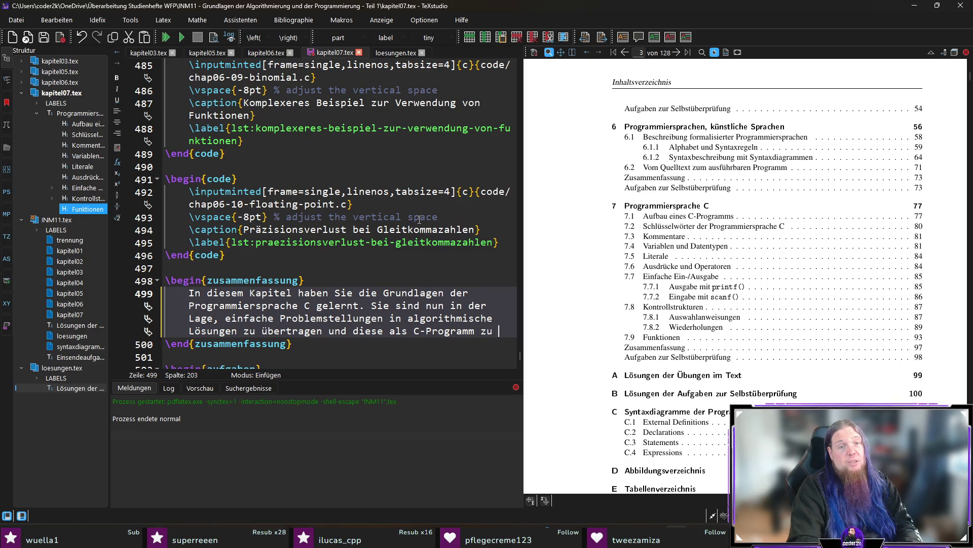
text( implementieren.)
key(ctrl+s)
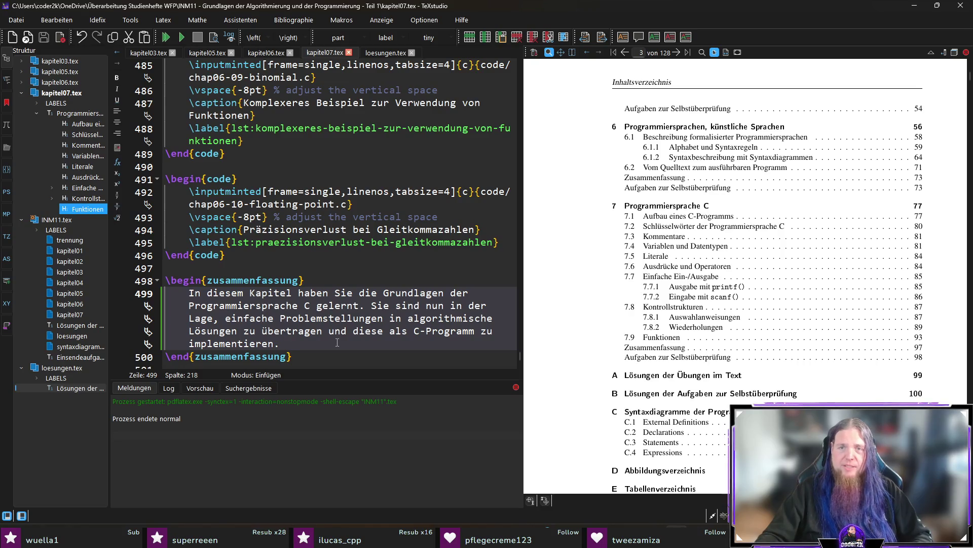
click(667, 219)
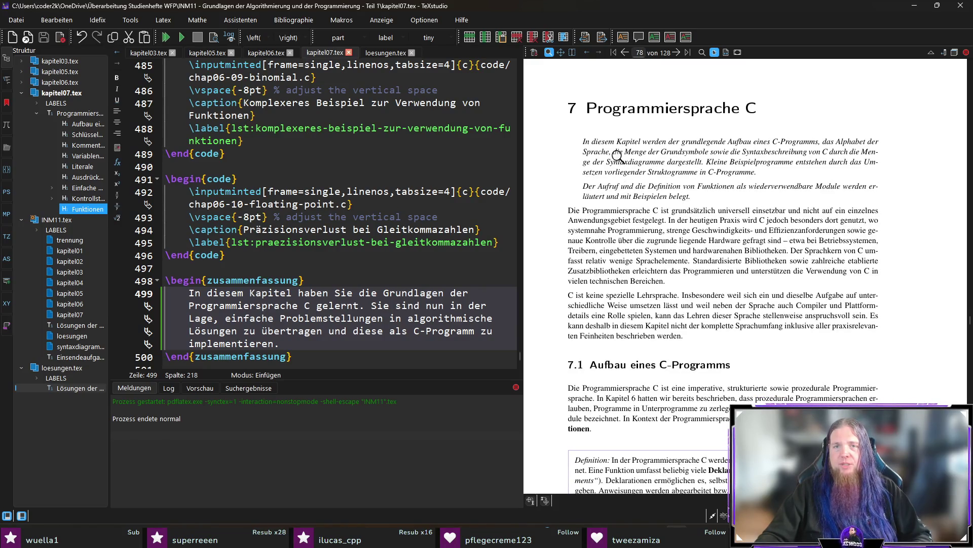
Jump from chapter 7's learning goals in the PDF to their source and position at the second goal's end.
drag(641, 174, 824, 174)
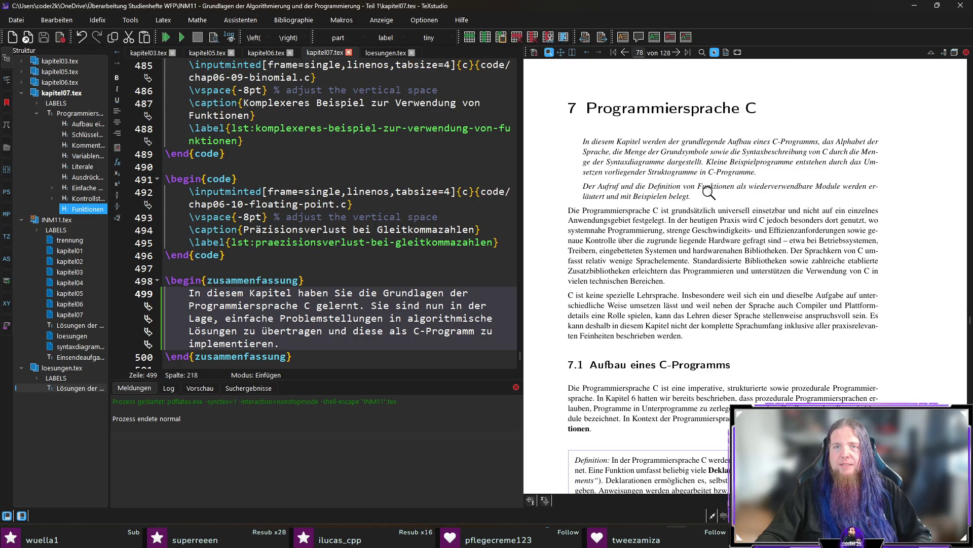
ctrl+click(679, 188)
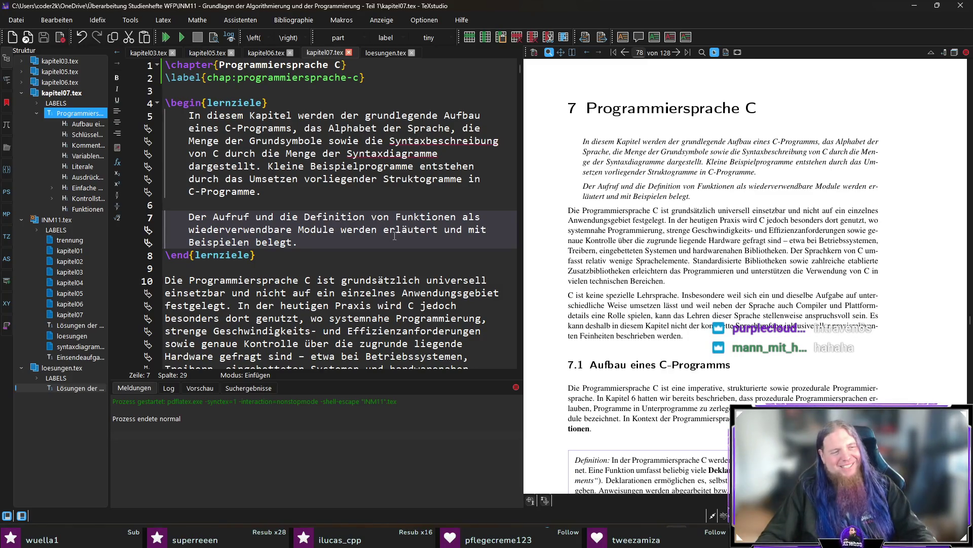
click(342, 243)
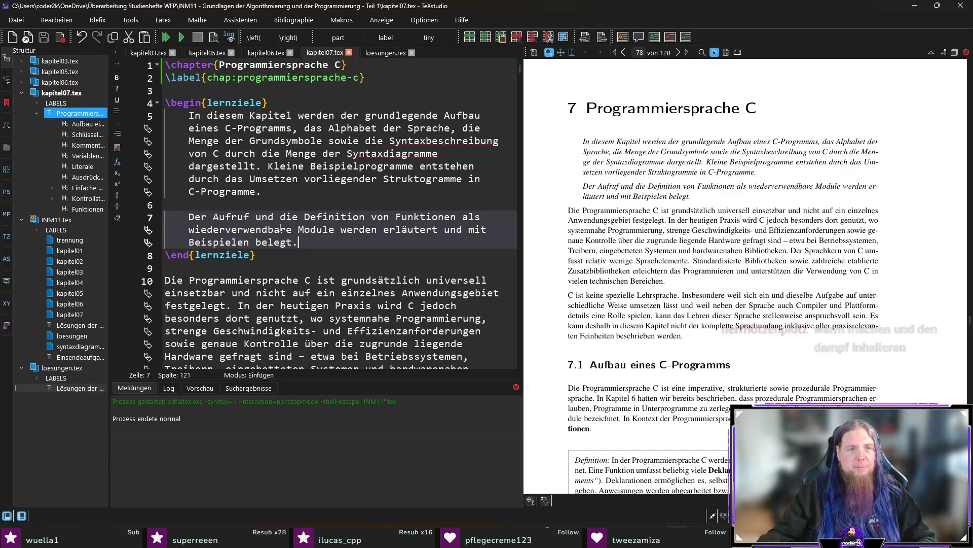
Replace 'Module' with 'Unterprogramme' in the second learning goal and revisit the word 'werden'.
double_click(323, 229)
text(Unterpro)
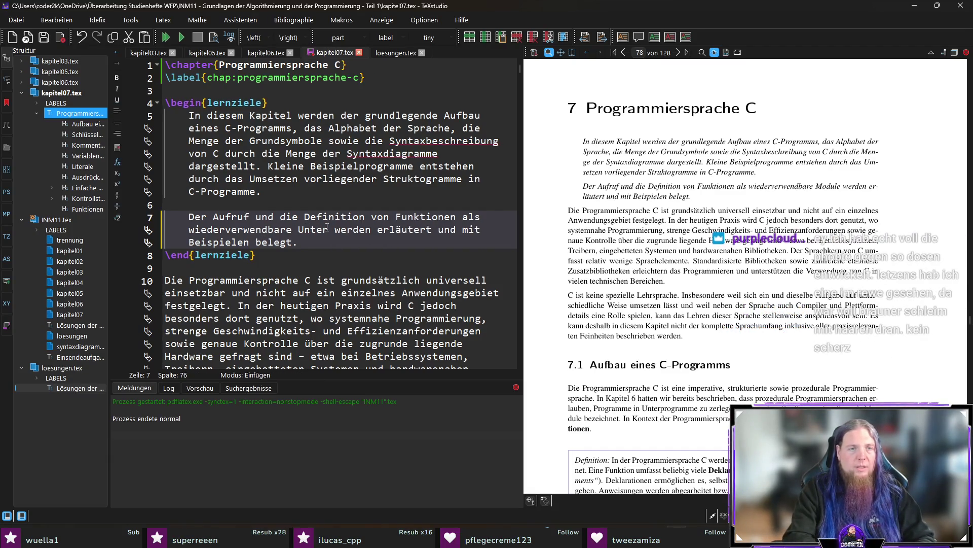
text(gramme)
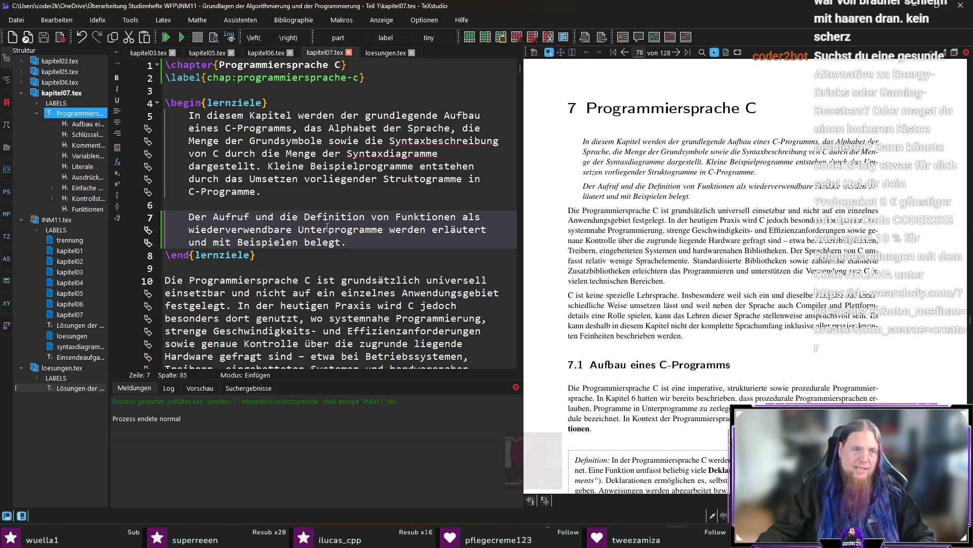
click(379, 242)
click(401, 229)
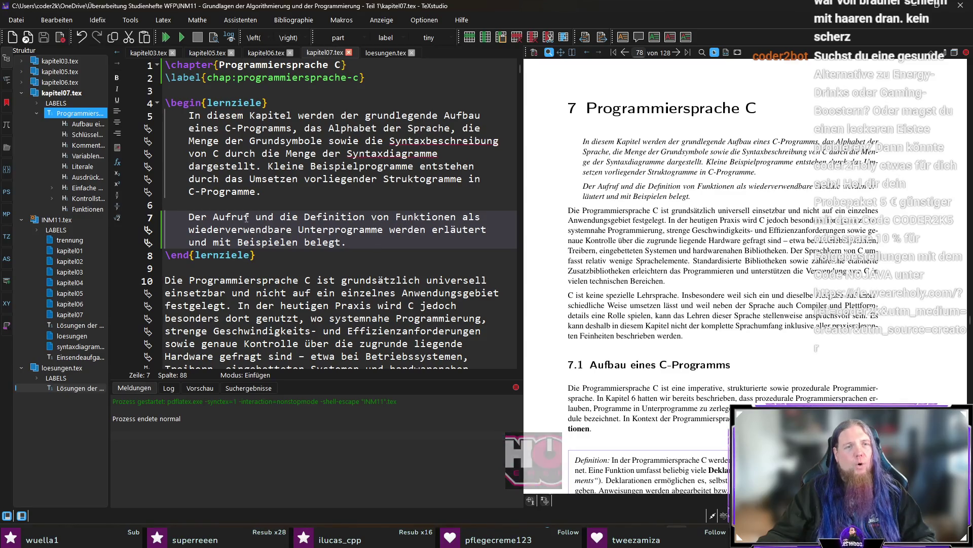
double_click(393, 229)
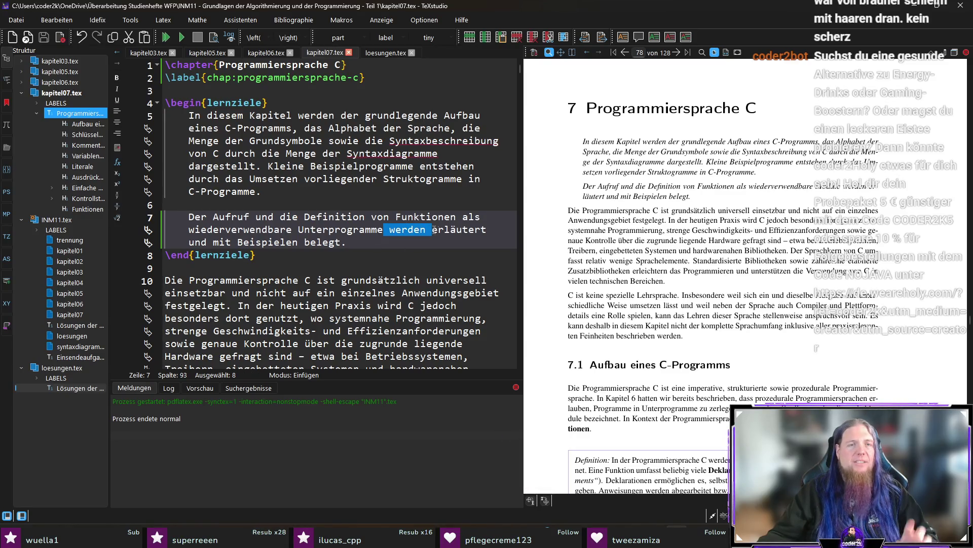
click(417, 242)
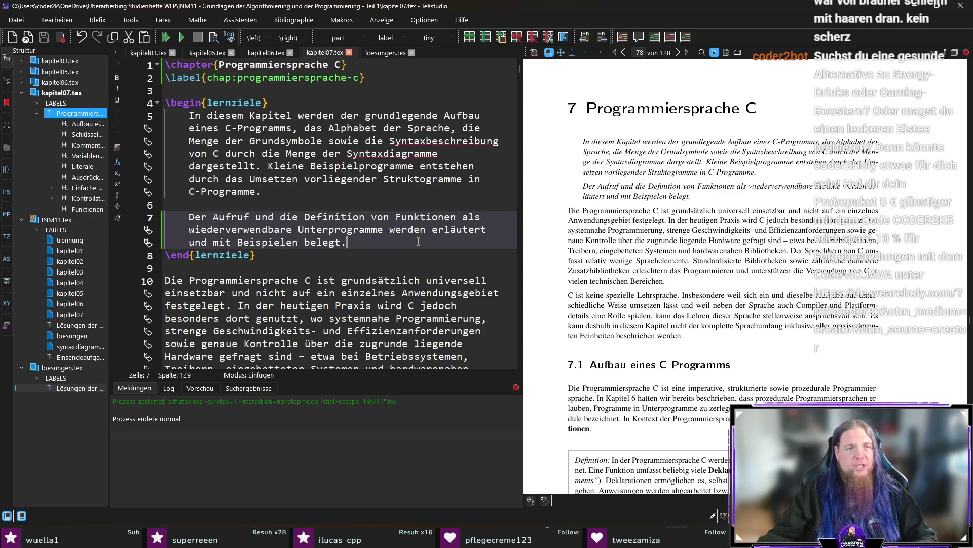
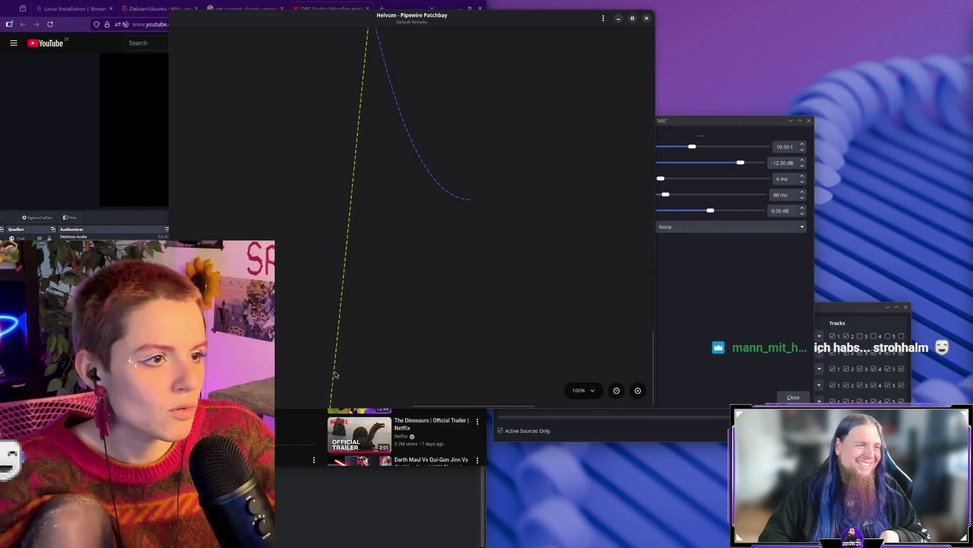
Choose a different zoom level for the Helvum patchbay graph.
click(583, 390)
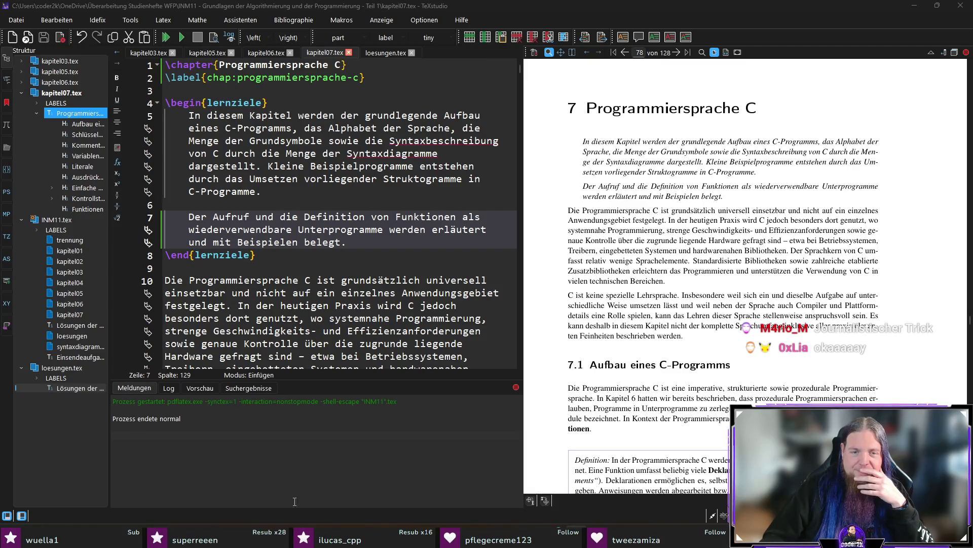
Switch to VS Code and stage all changed booklet files with git add.
key(alt+Tab)
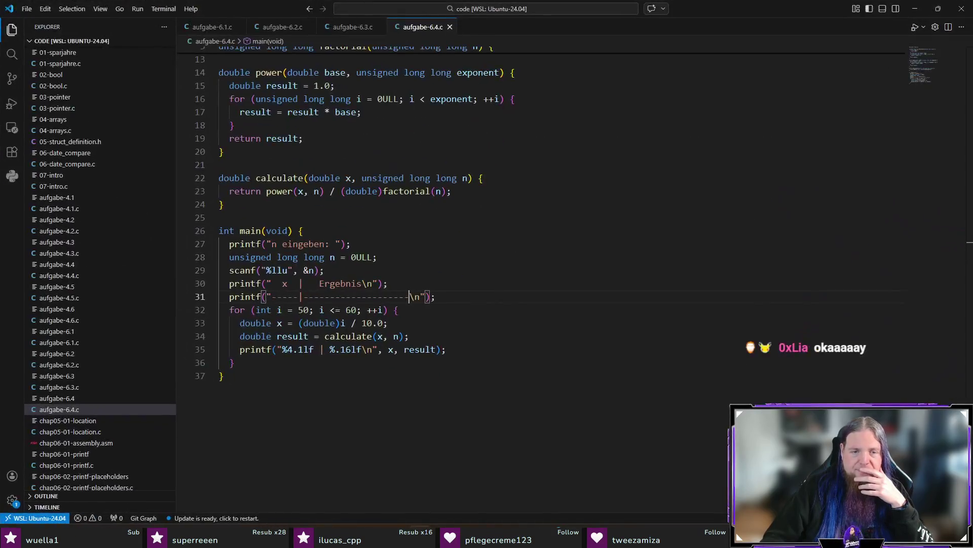
key(ctrl+grave)
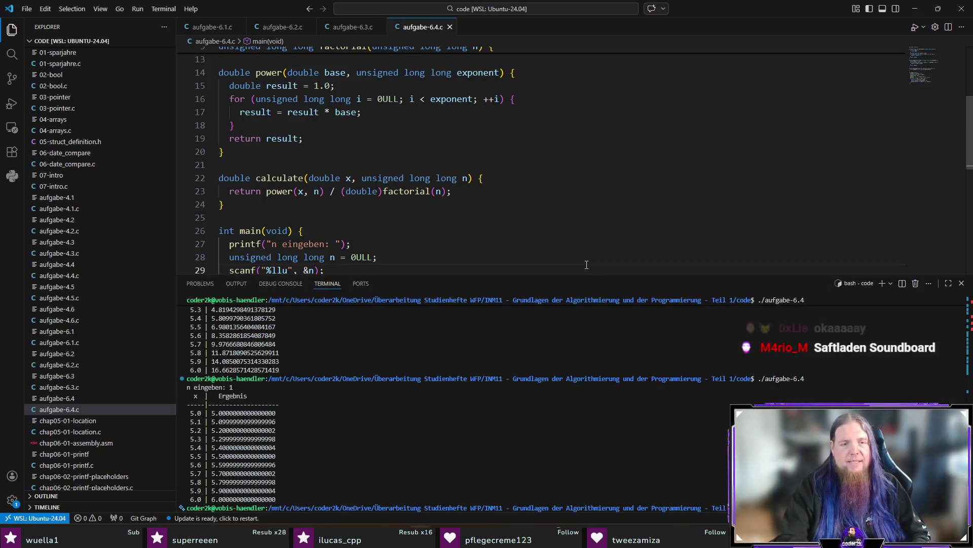
key(Return)
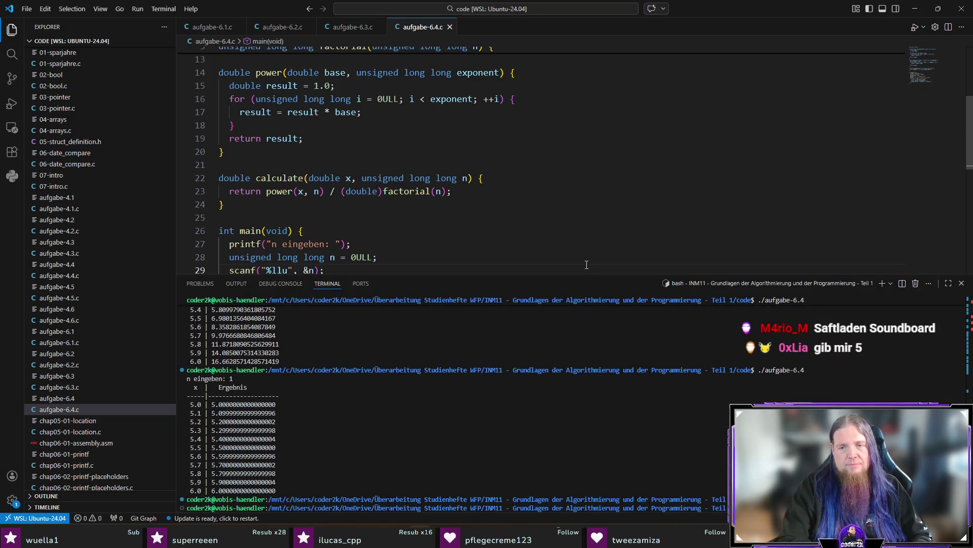
text(git add .)
key(Return)
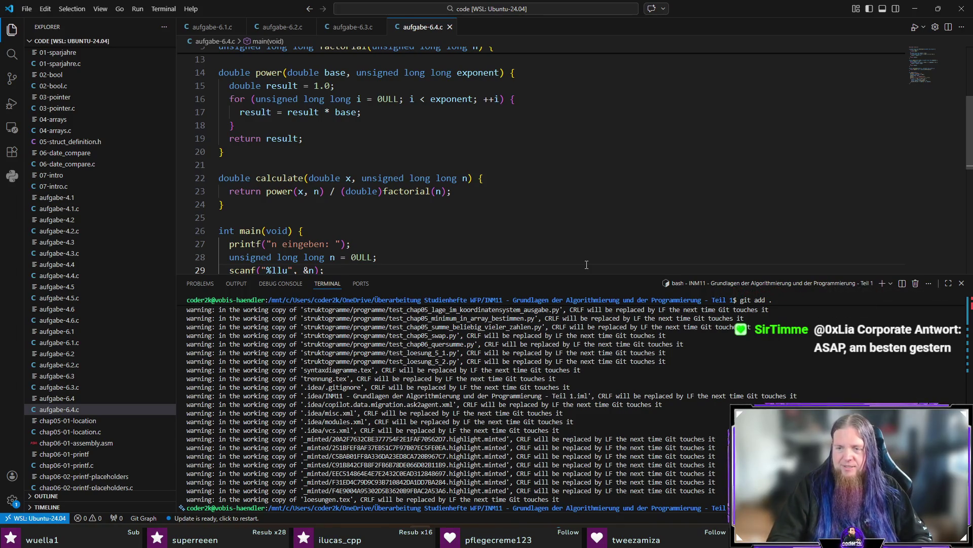
Commit with message 2026-03-12, push to GitHub, then hide the terminal and minimize VS Code.
key(Return)
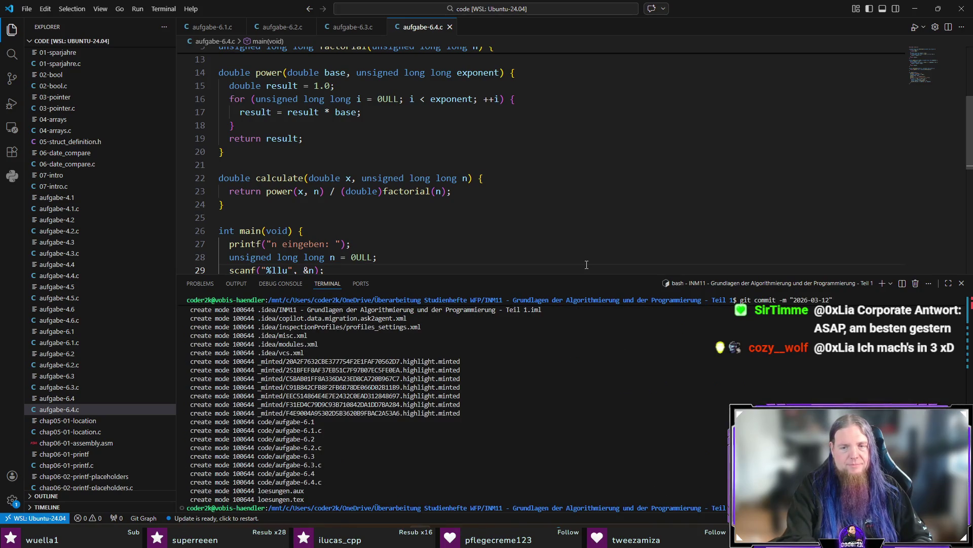
key(Return)
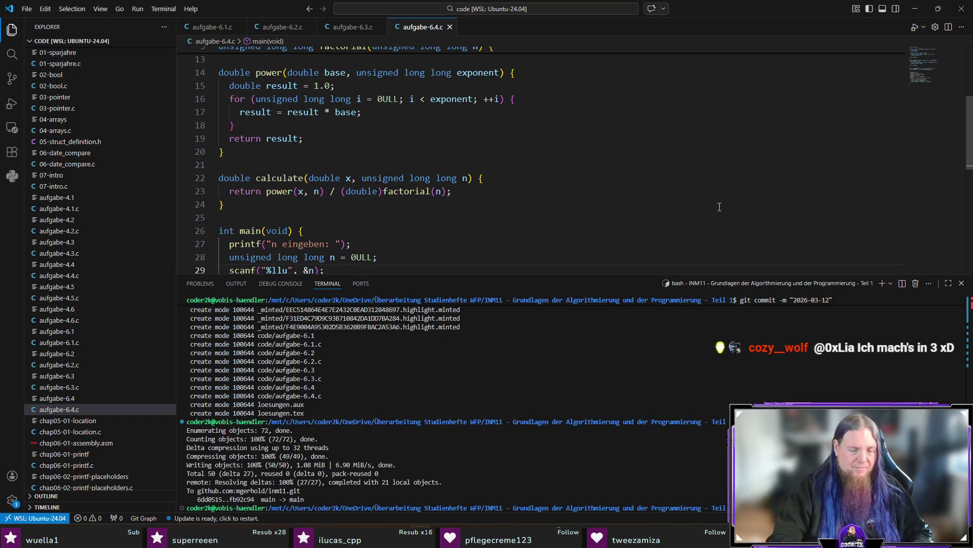
key(ctrl+j)
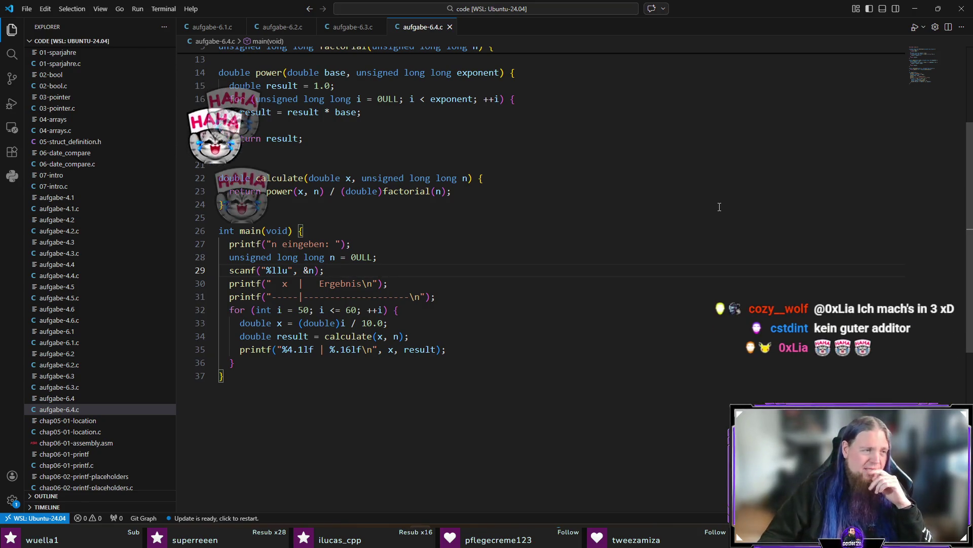
click(910, 10)
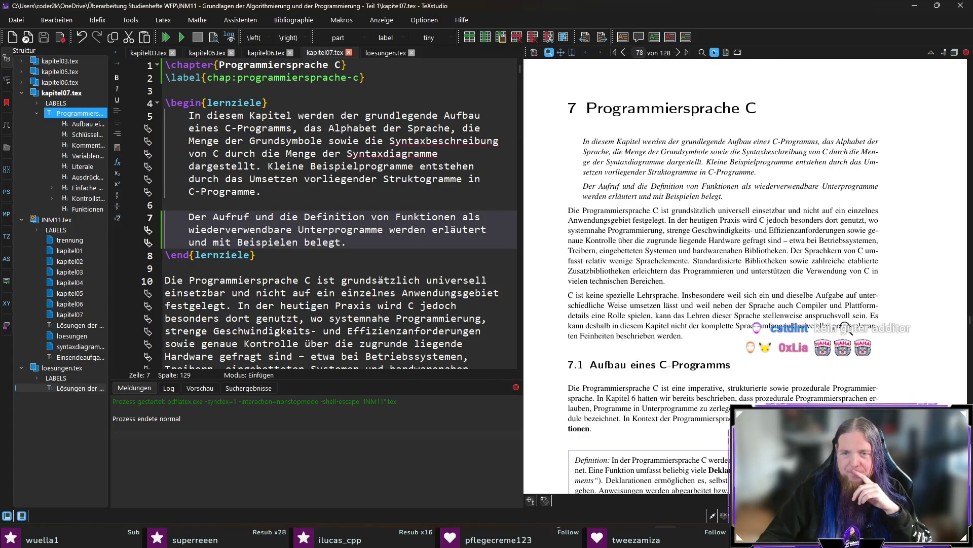
scroll(846, 327, down, 2)
scroll(840, 328, down, 1)
scroll(837, 329, down, 3)
scroll(838, 329, up, 3)
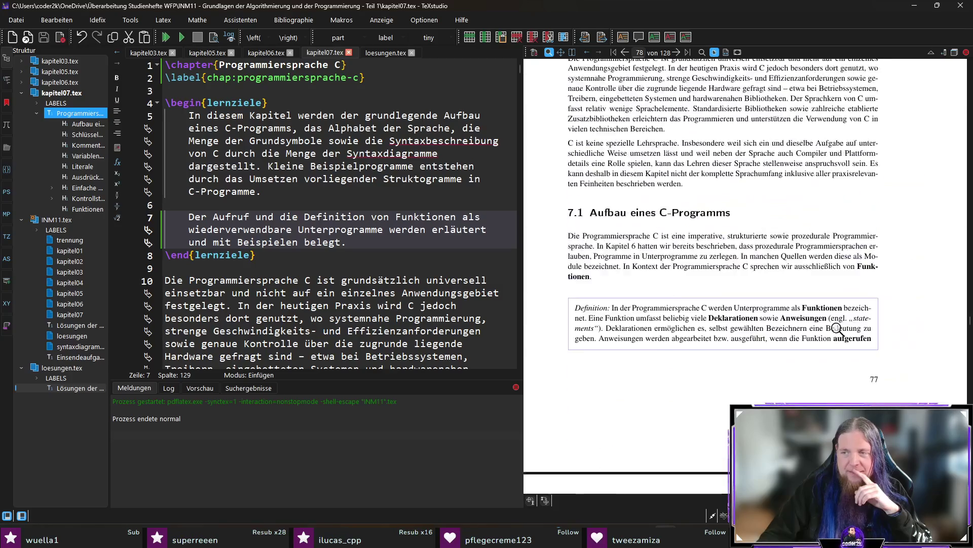
scroll(836, 329, up, 2)
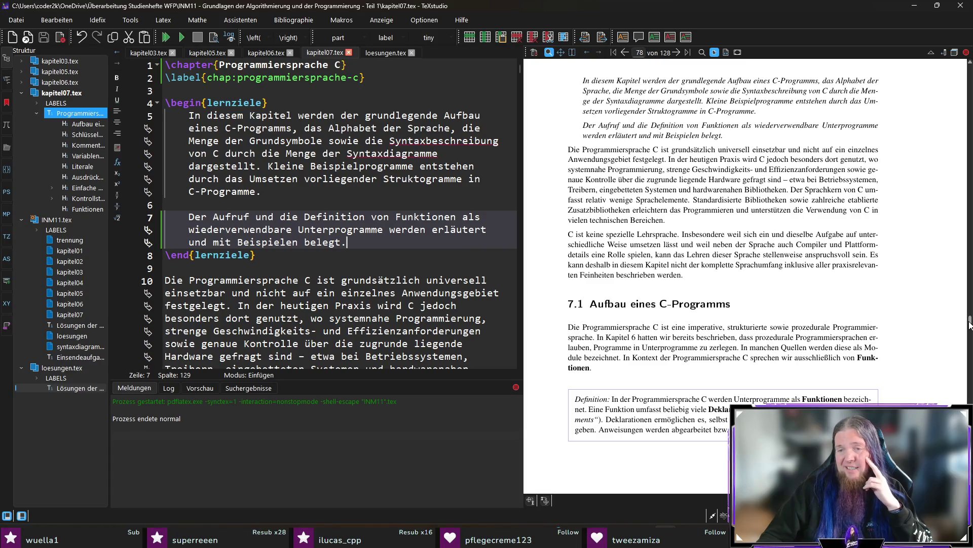
drag(971, 325, 971, 330)
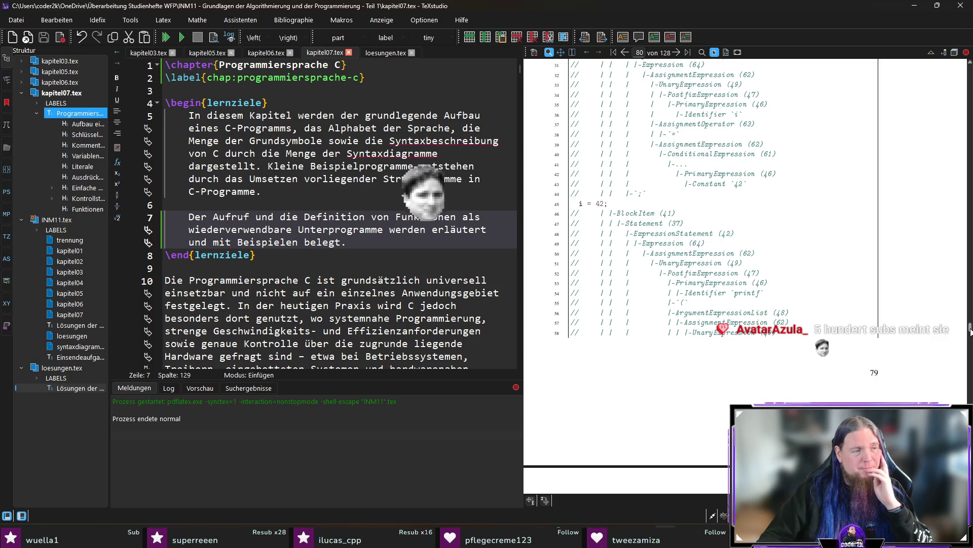
drag(971, 332, 971, 344)
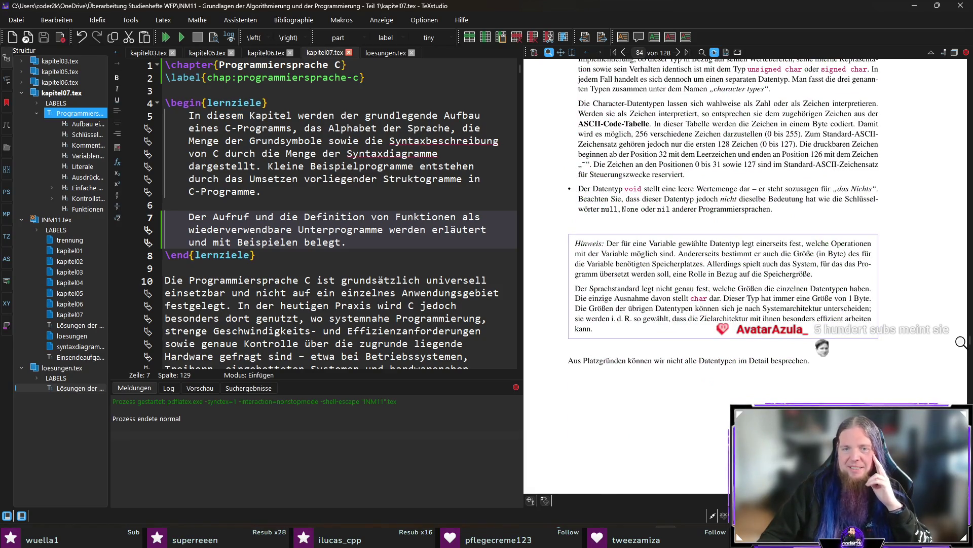
drag(970, 343, 971, 346)
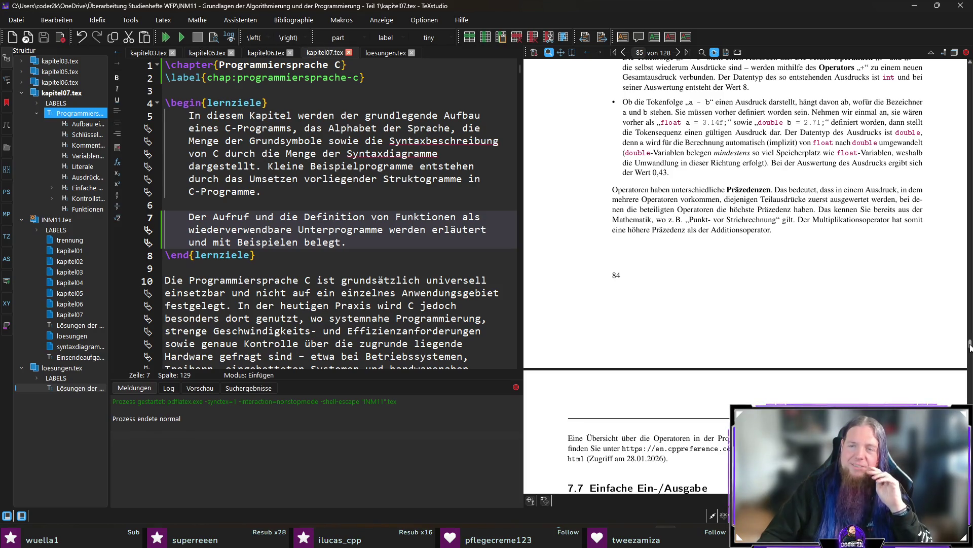
drag(970, 346, 971, 358)
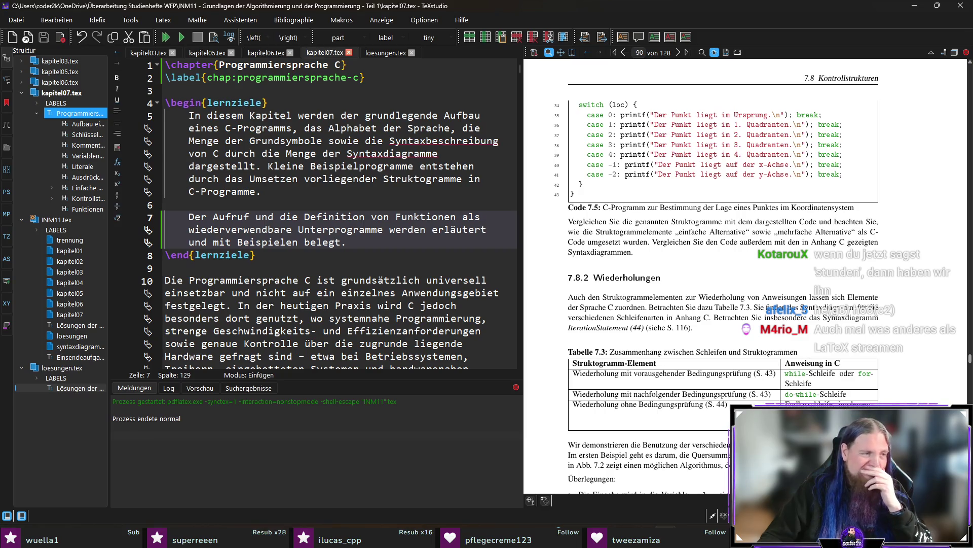
drag(970, 357, 971, 360)
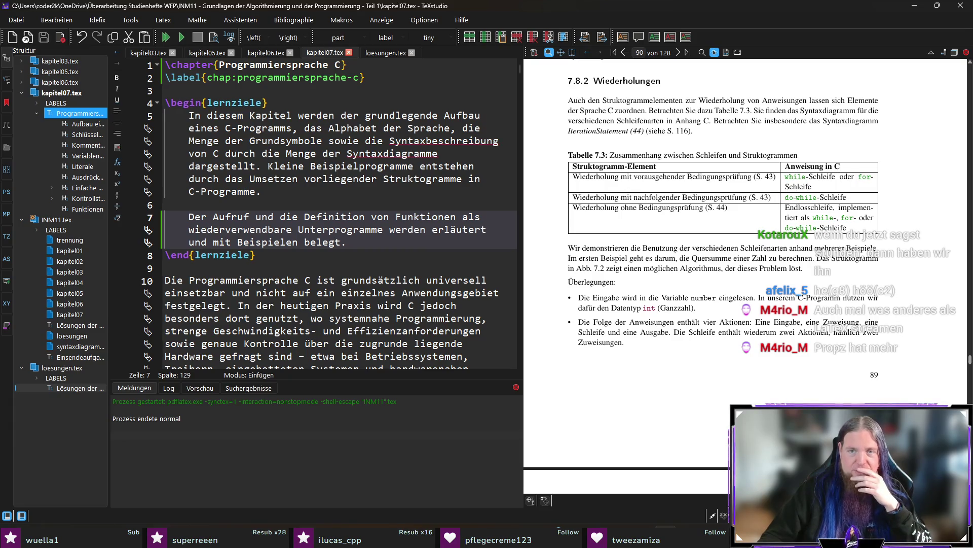
scroll(746, 274, down, 5)
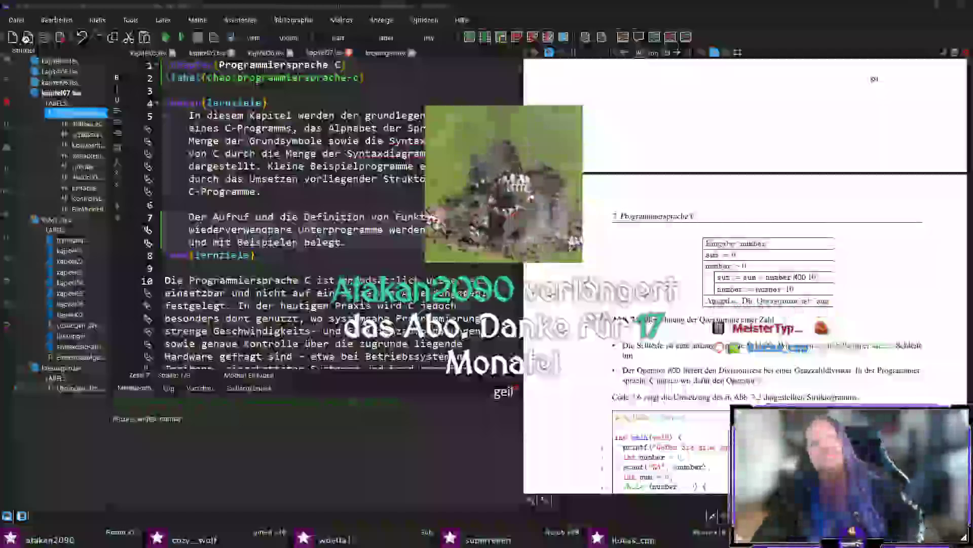
Leave the LaTeX editor and switch over to Discord.
key(alt+Tab)
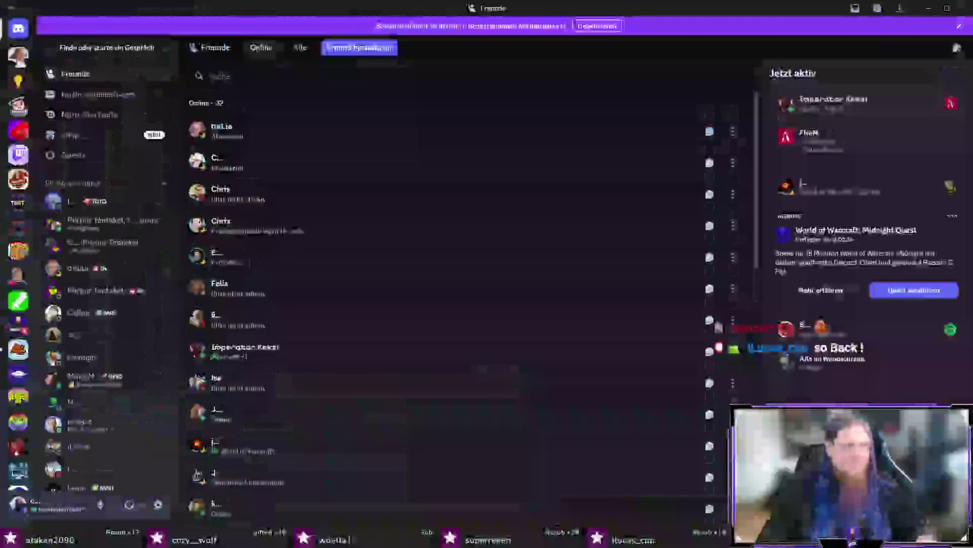
Enter the coder2k server and go via #announcements to the #partner-streams channel.
click(27, 320)
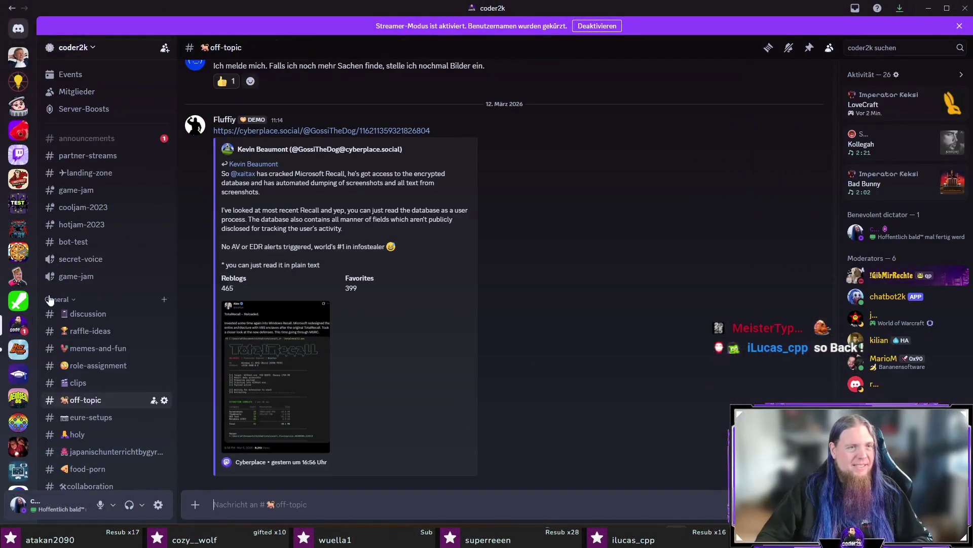
click(99, 140)
click(96, 159)
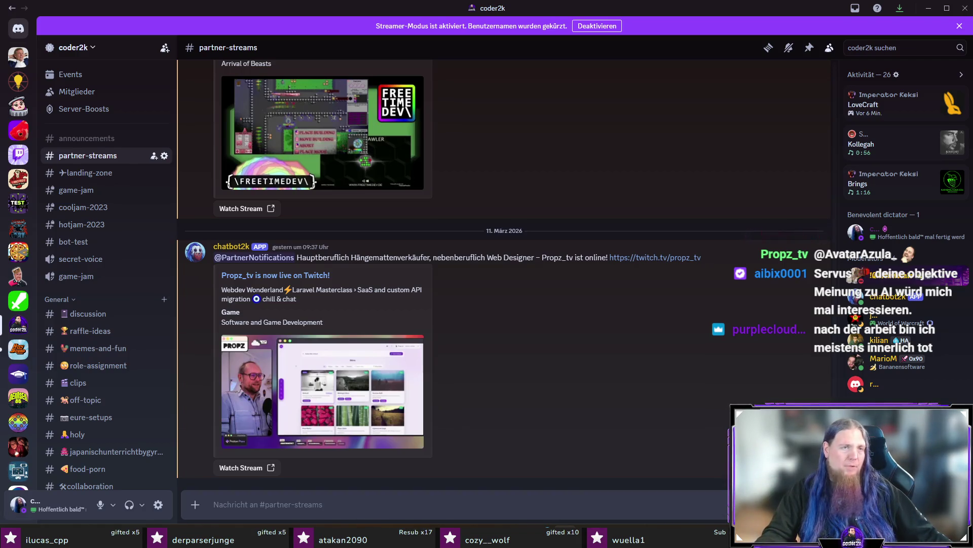
scroll(577, 355, up, 3)
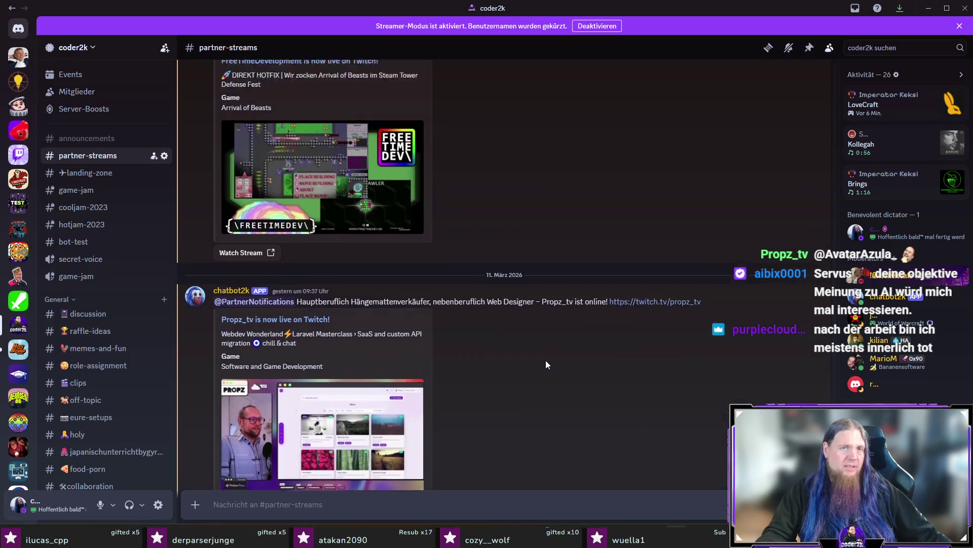
scroll(567, 323, up, 3)
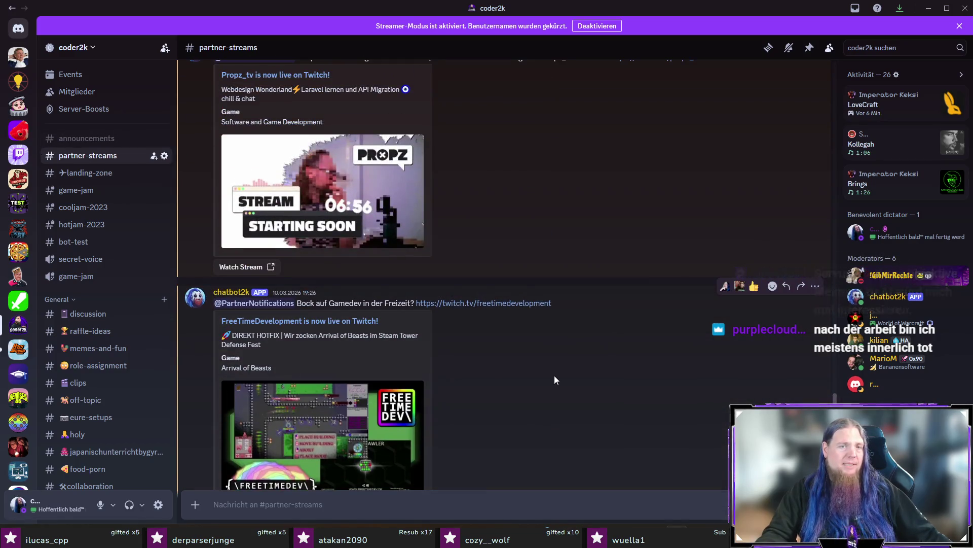
scroll(568, 362, up, 3)
scroll(571, 356, up, 1)
scroll(571, 359, up, 3)
scroll(571, 358, up, 3)
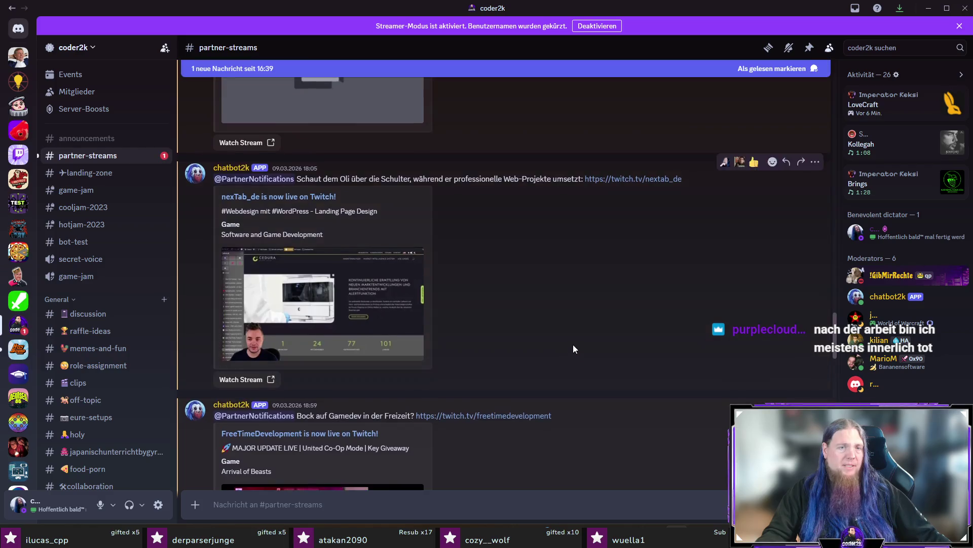
scroll(573, 344, up, 3)
scroll(551, 350, up, 3)
scroll(551, 349, up, 3)
scroll(621, 334, up, 1)
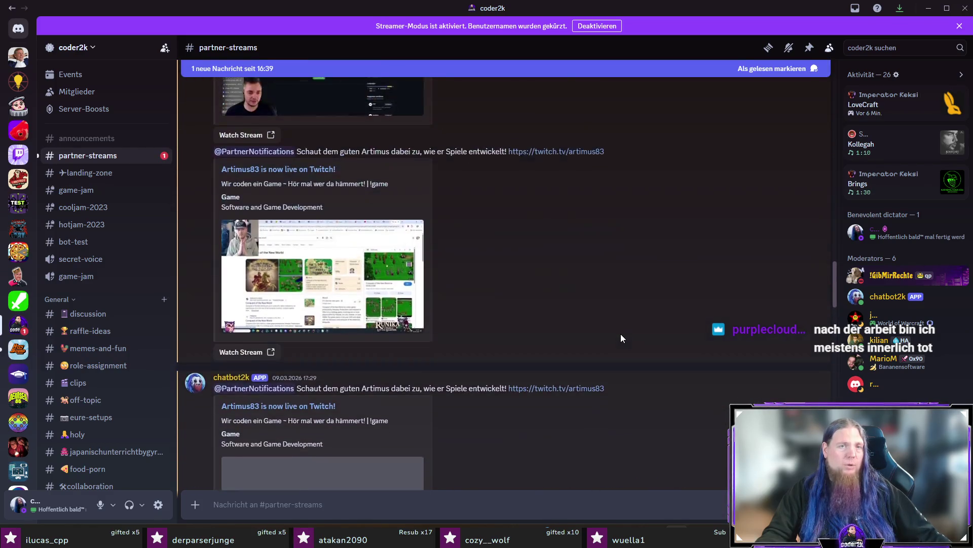
scroll(637, 351, down, 5)
scroll(641, 343, down, 5)
scroll(641, 343, down, 5)
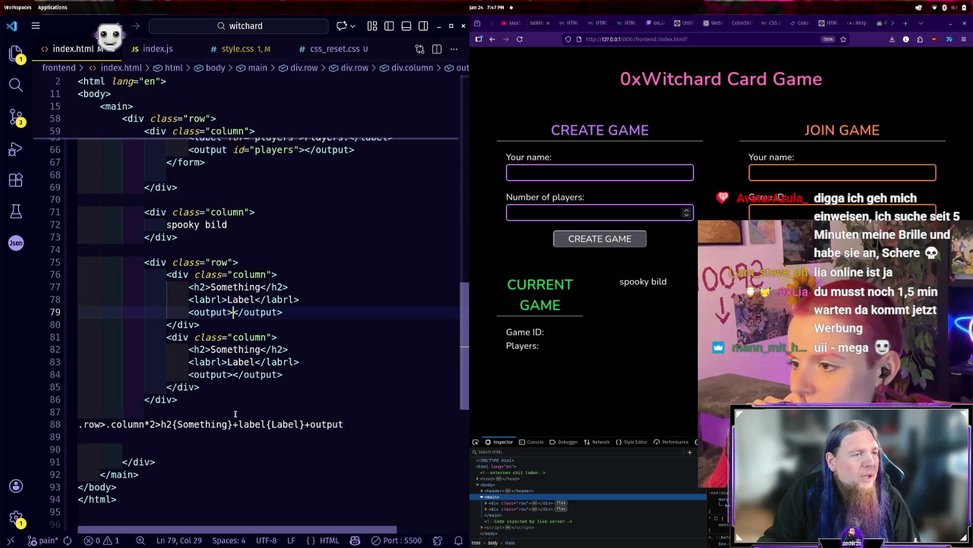
Switch back from the stream view to Discord's #partner-streams channel.
key(alt+Tab)
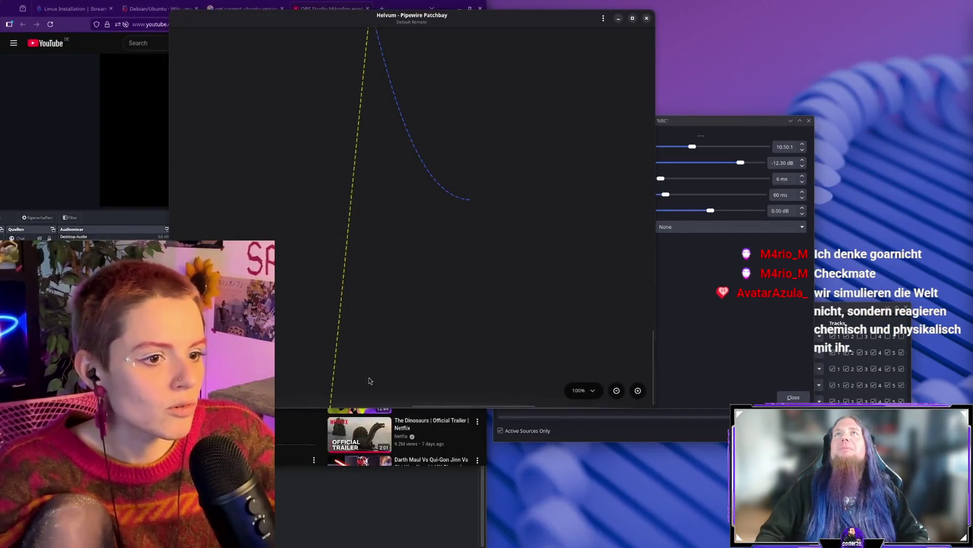
click(584, 390)
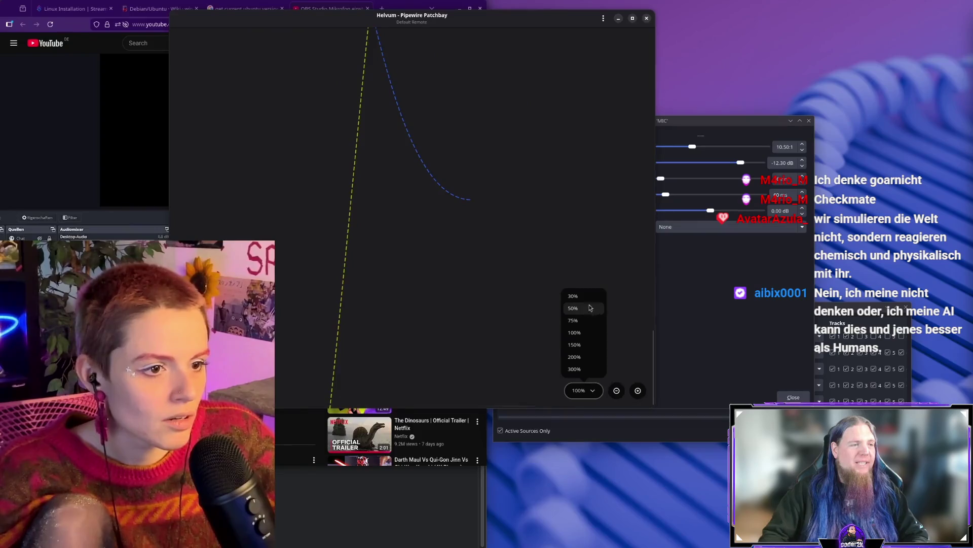
click(575, 296)
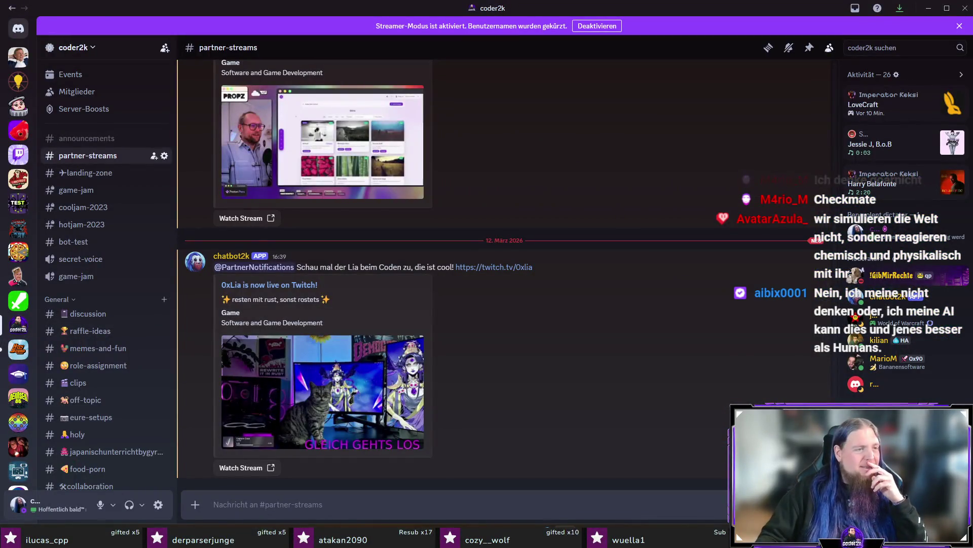